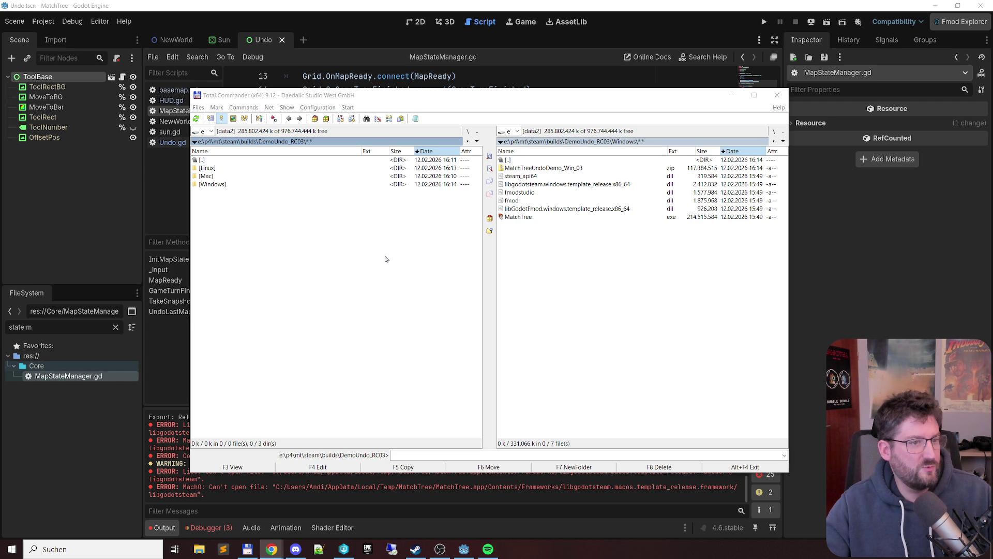
# Switch to Steam and open 'Downloads verwalten' to see the scheduled OVR Toolkit and Match Tree Demo updates
pyautogui.click(415, 549)
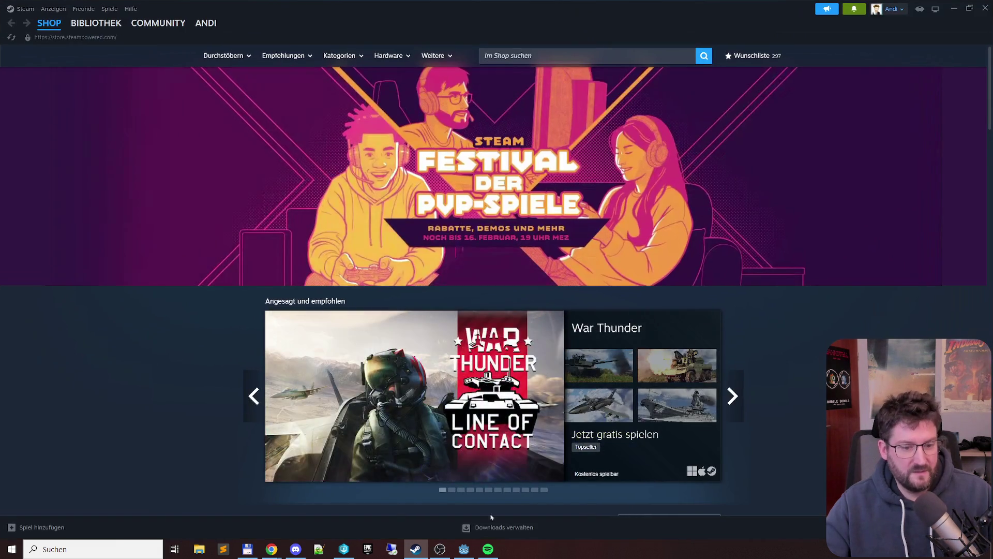
pyautogui.click(497, 527)
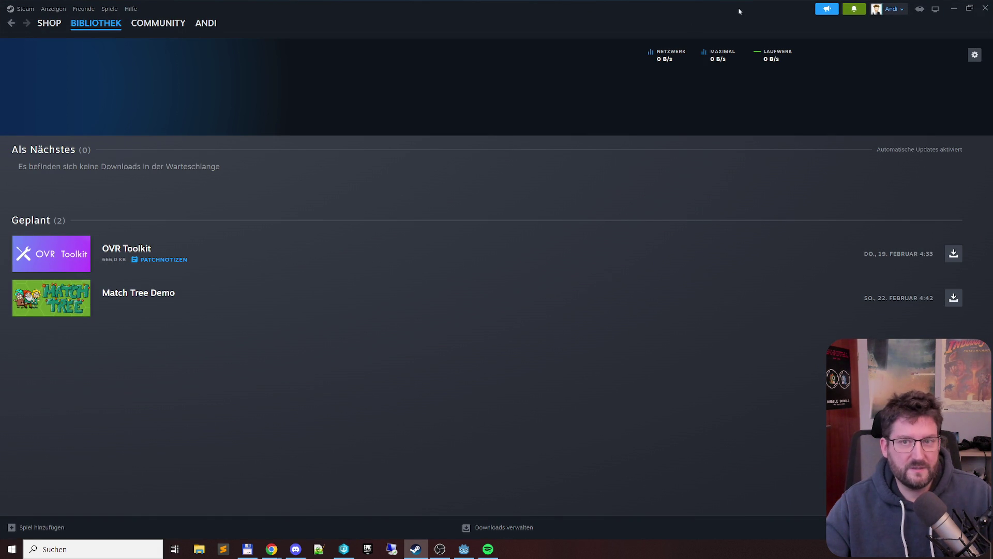
# Minimize Steam to reveal Total Commander with the DemoUndo_RC03 build folder
pyautogui.click(954, 8)
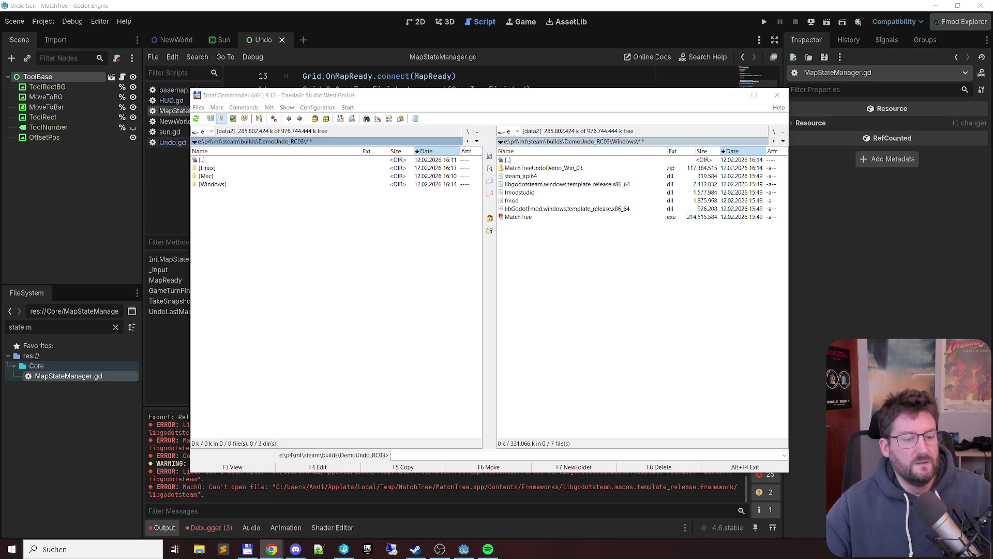
# Update the Match Tree Demo betatest build from its library page, then launch it
pyautogui.click(423, 551)
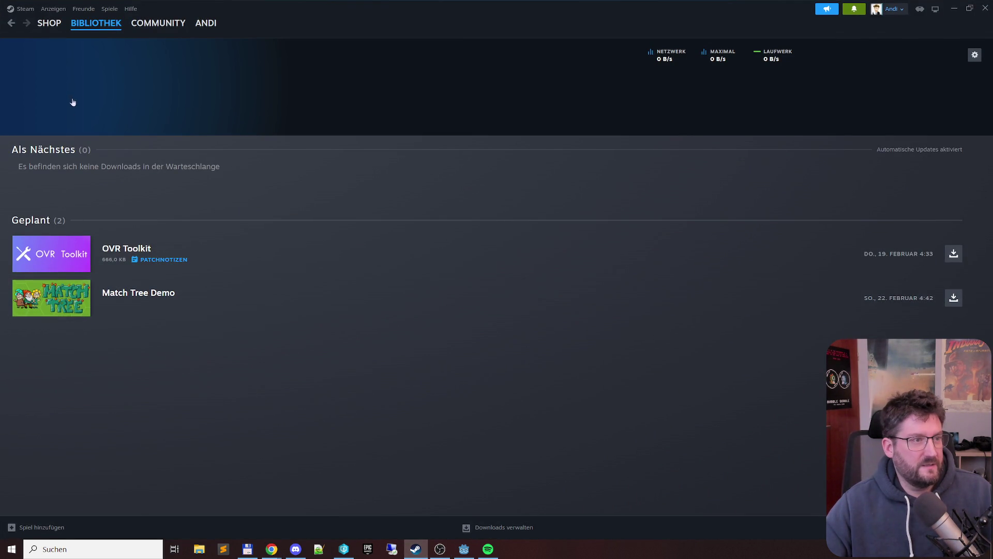
pyautogui.click(49, 293)
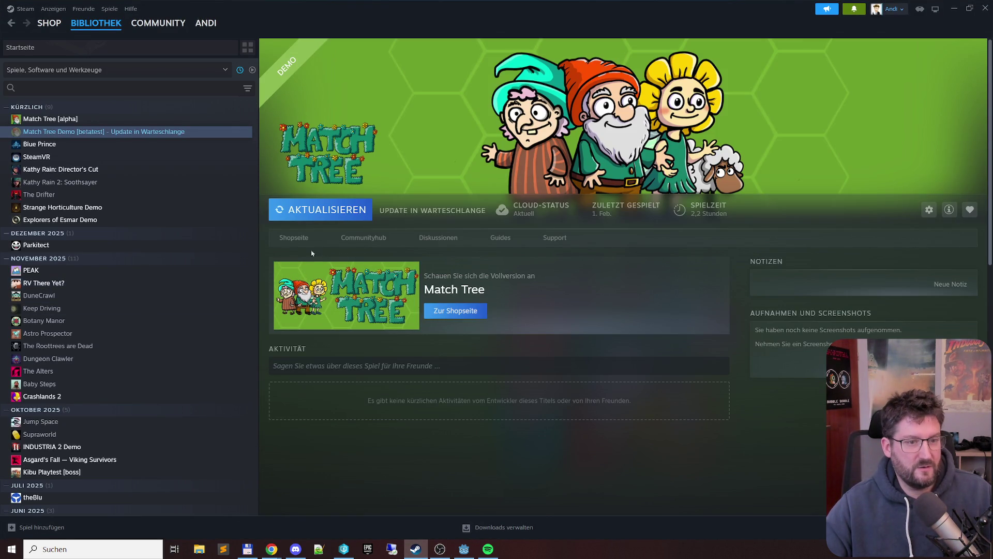
pyautogui.click(318, 215)
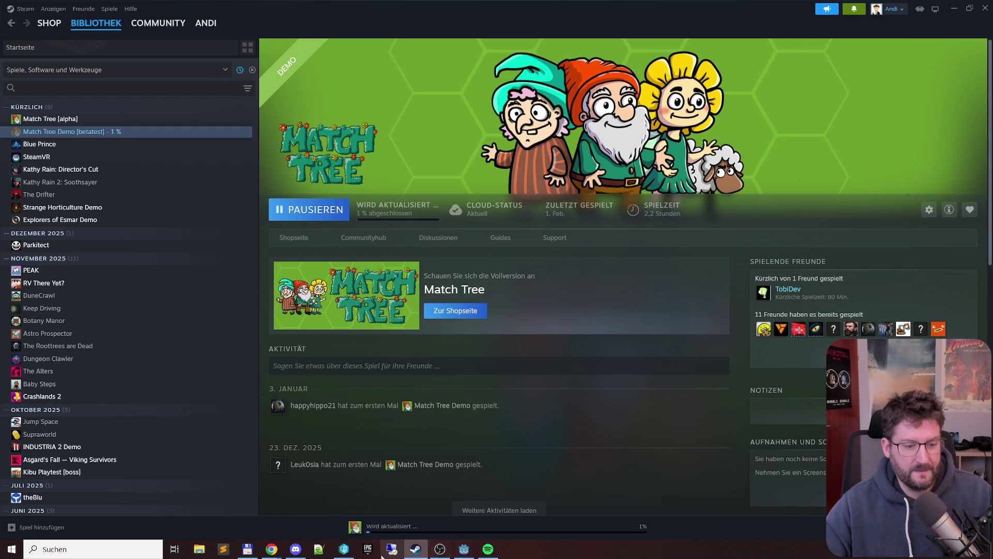
pyautogui.click(343, 549)
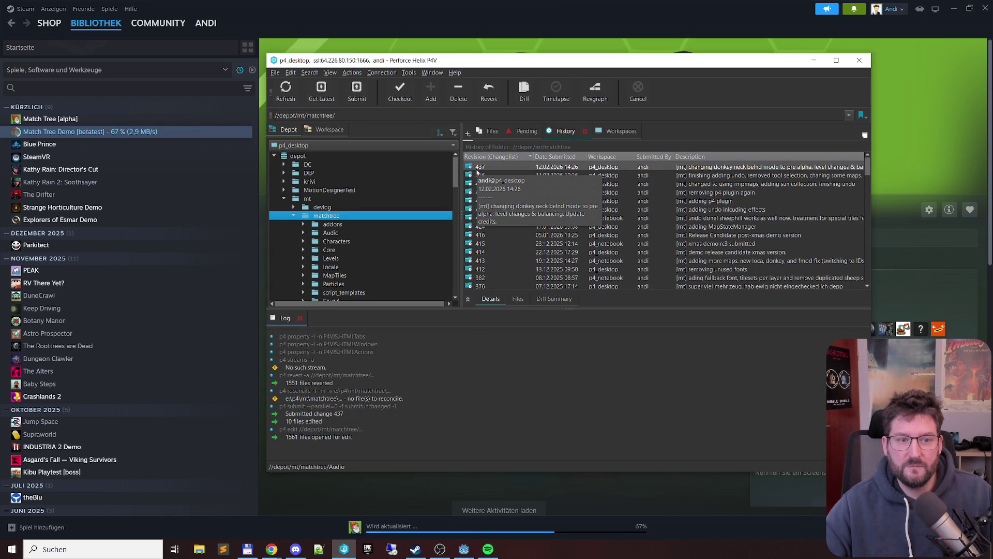
pyautogui.click(814, 60)
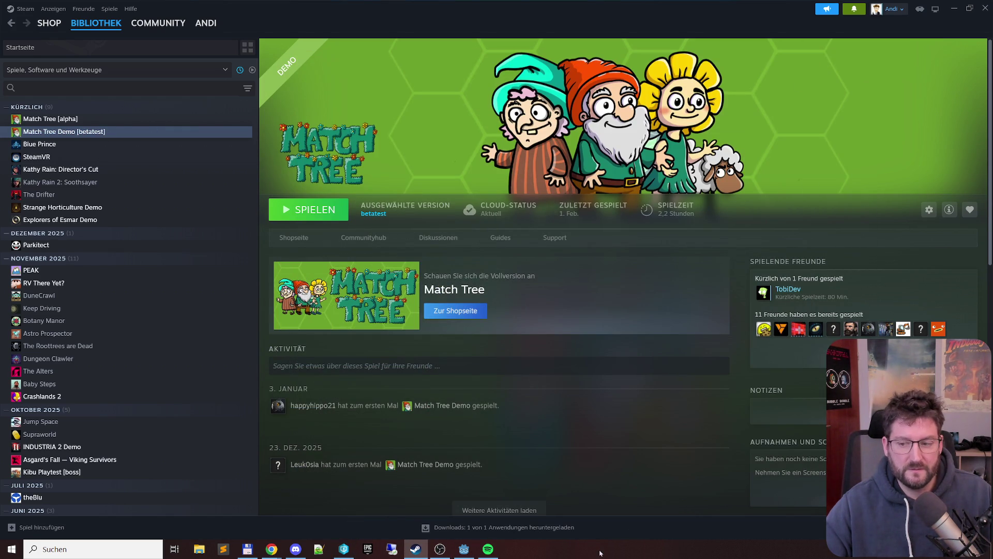
pyautogui.click(306, 207)
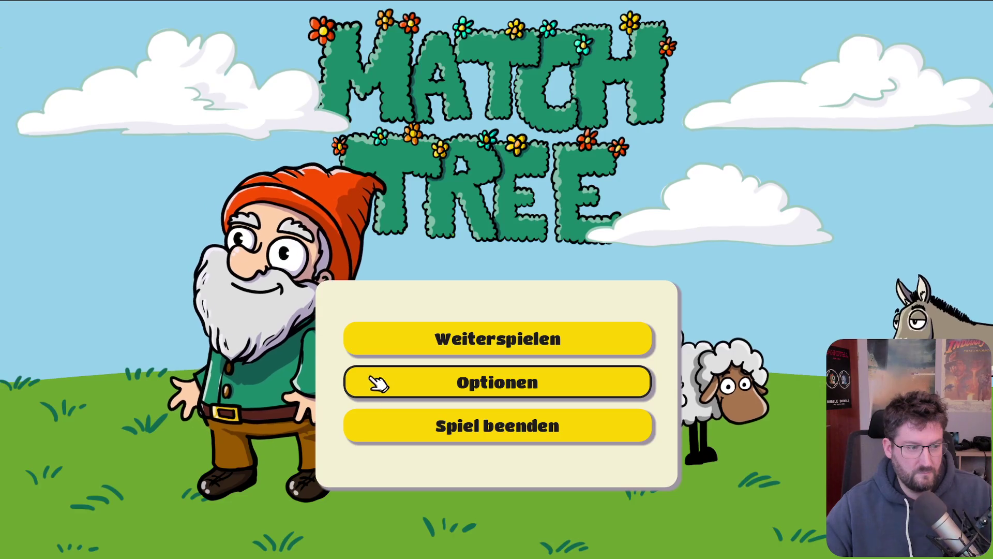
# Look over Match Tree's Optionen, return, and resume the saved game with Weiterspielen
pyautogui.click(564, 385)
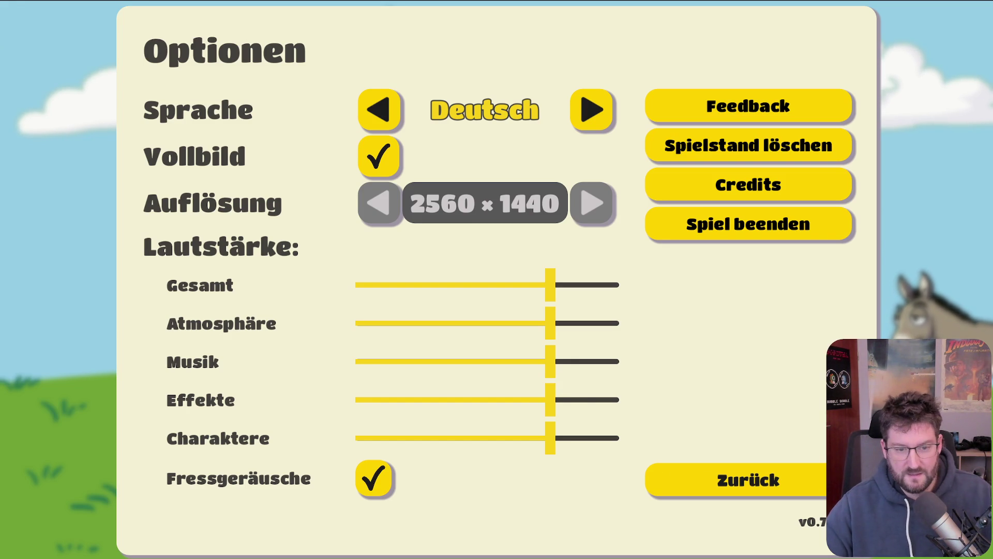
pyautogui.click(813, 481)
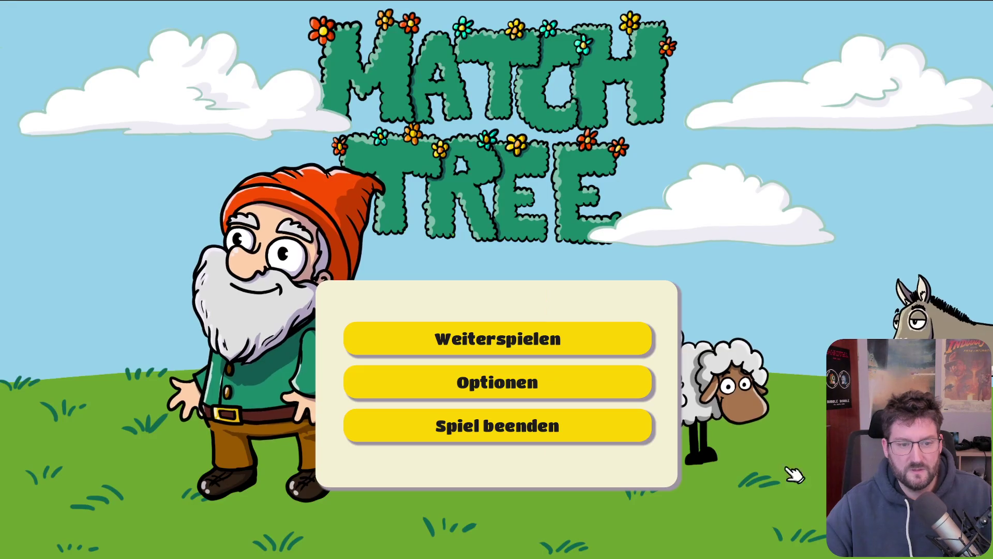
pyautogui.click(597, 352)
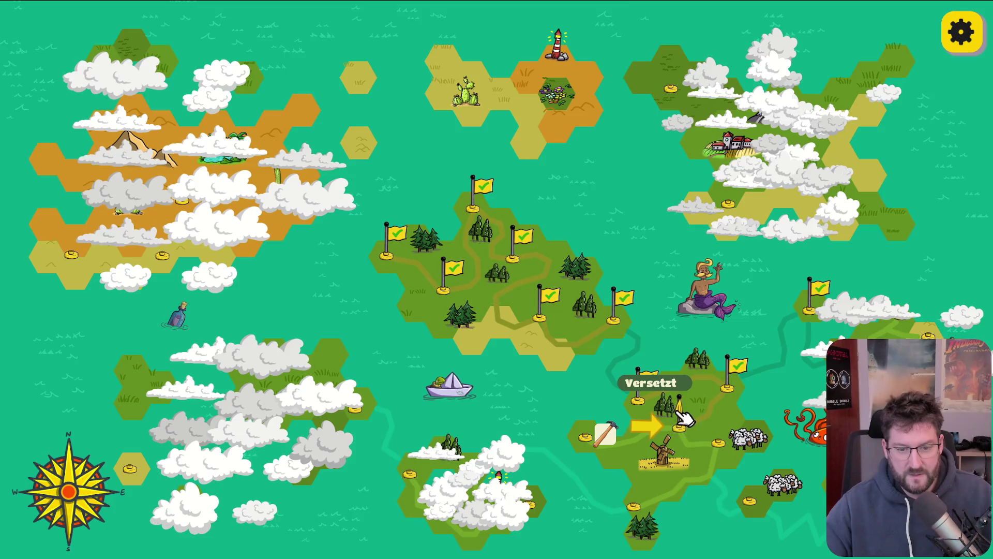
# Enter the flagged level by the windmill; harvest tulips and carrots, merging tulips into daffodils
pyautogui.click(684, 417)
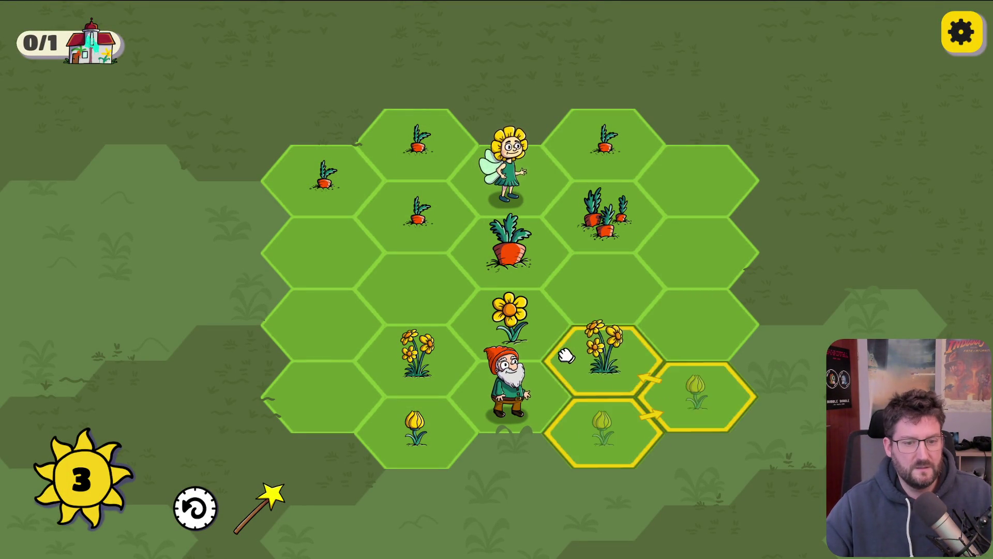
pyautogui.click(579, 358)
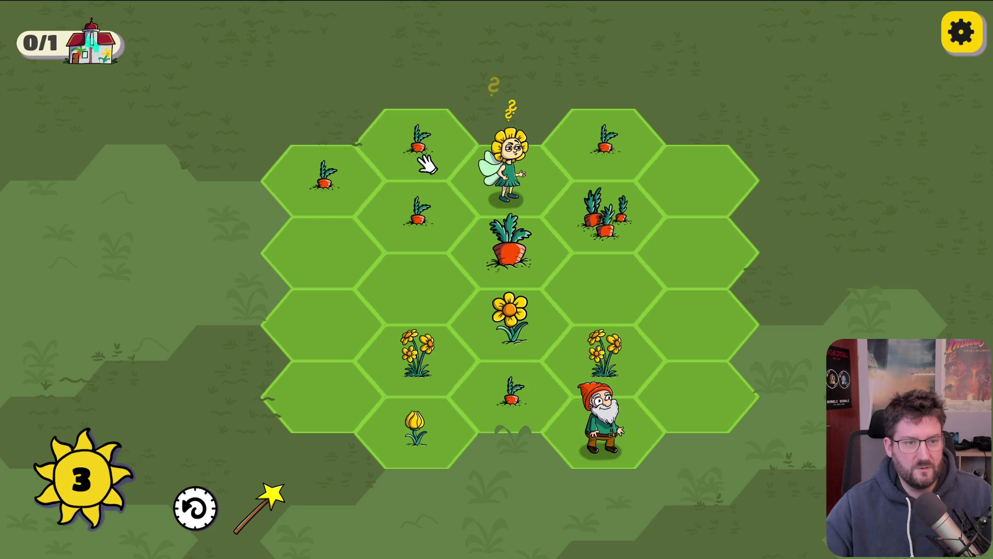
pyautogui.click(448, 220)
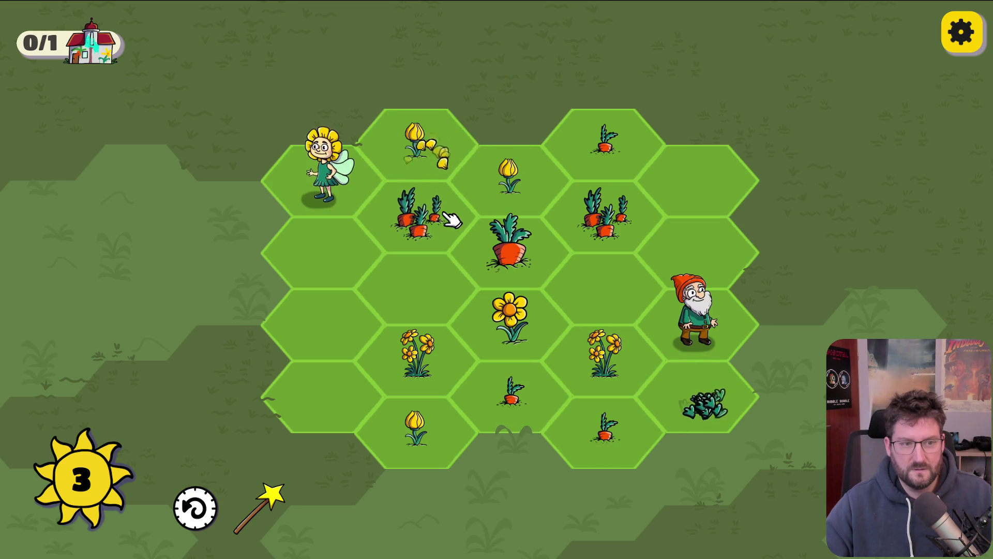
pyautogui.click(692, 382)
pyautogui.click(451, 164)
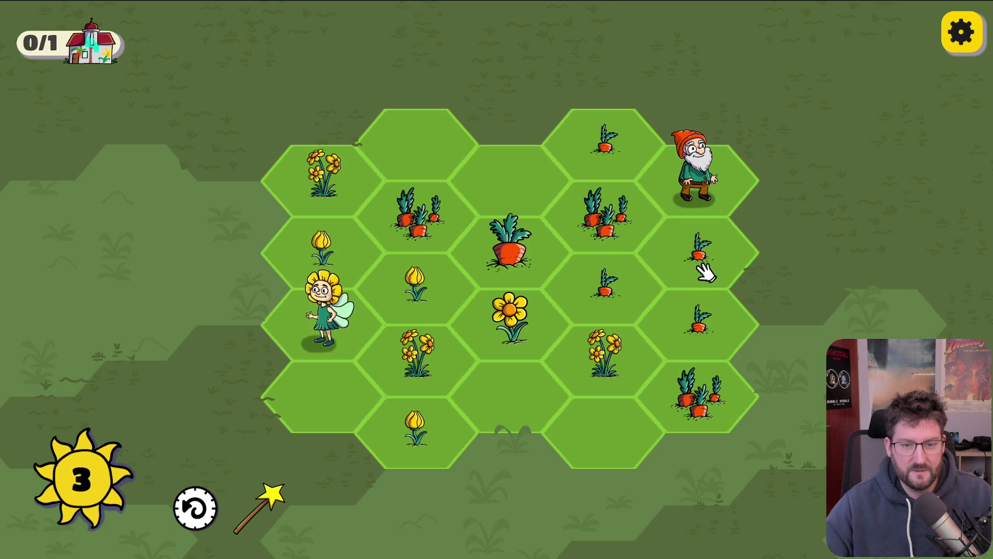
pyautogui.click(696, 277)
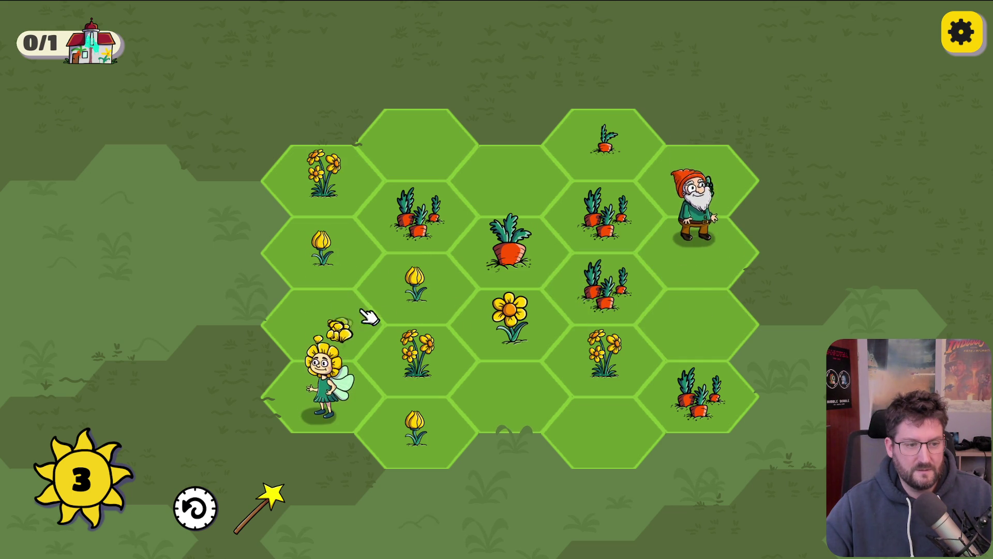
pyautogui.click(395, 274)
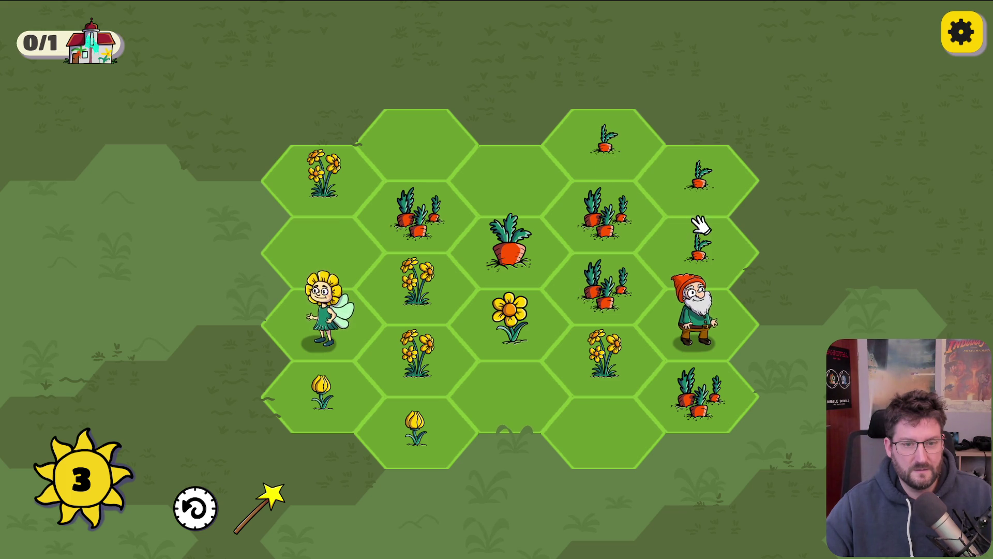
# Steer the gnome and fairy, harvest more tulip and carrot tiles, and turn a seedling into a sun
pyautogui.moveTo(716, 261); pyautogui.dragTo(657, 160)
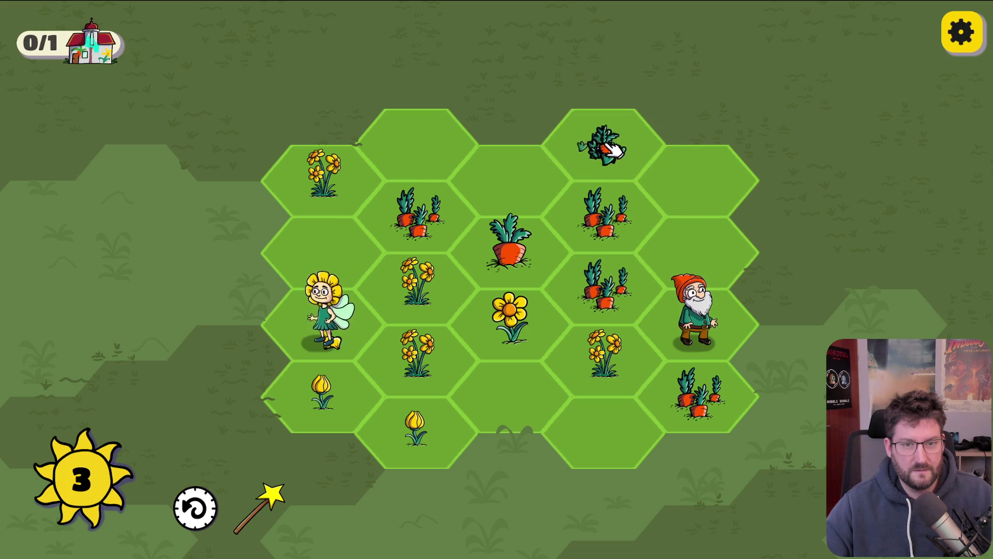
pyautogui.moveTo(603, 145); pyautogui.dragTo(587, 321)
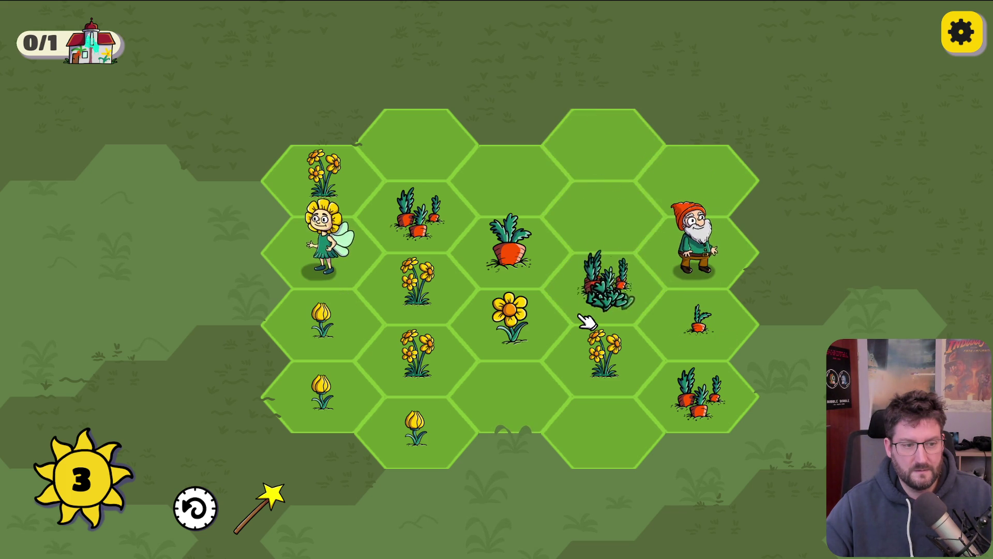
pyautogui.click(510, 394)
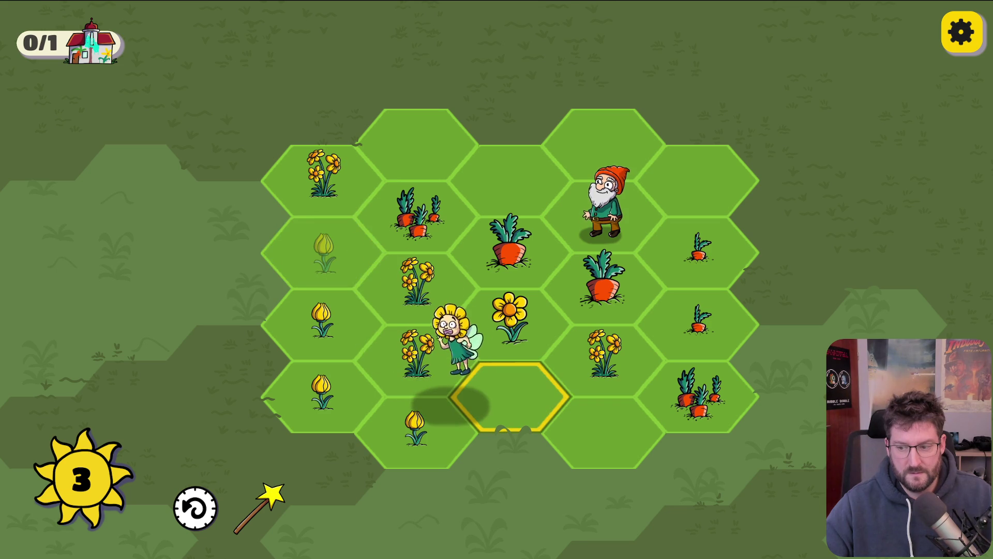
pyautogui.click(441, 448)
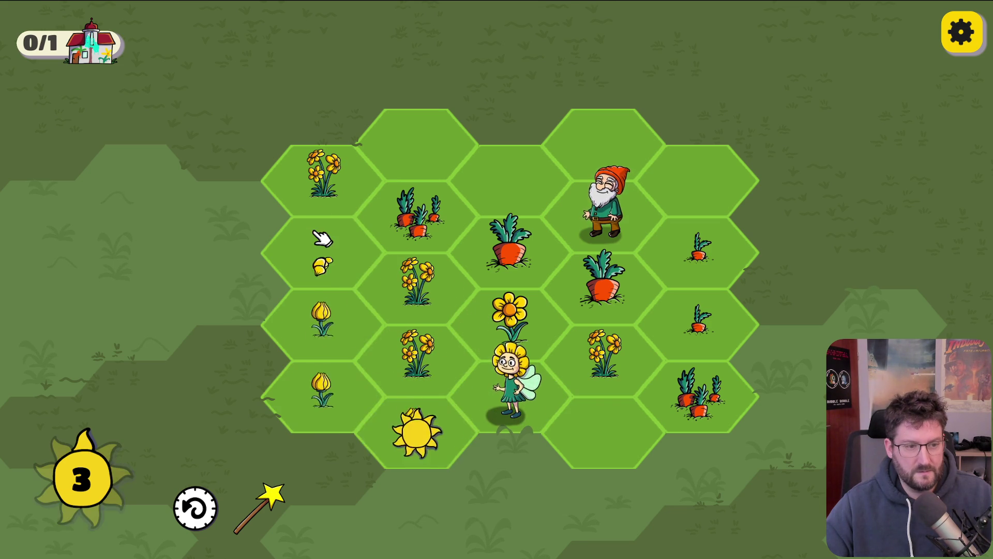
pyautogui.click(325, 157)
pyautogui.moveTo(325, 158); pyautogui.dragTo(448, 312)
pyautogui.moveTo(693, 204); pyautogui.dragTo(691, 311)
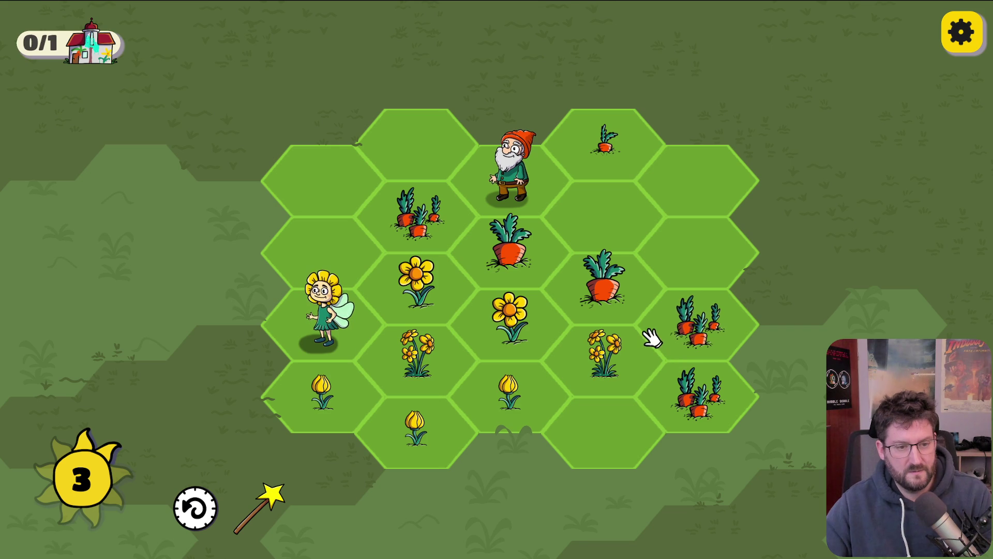
pyautogui.press('XF86AudioPlay')
pyautogui.moveTo(317, 393)
pyautogui.mouseDown()
pyautogui.moveTo(455, 421)
pyautogui.moveTo(600, 356)
pyautogui.moveTo(462, 301)
pyautogui.mouseUp()
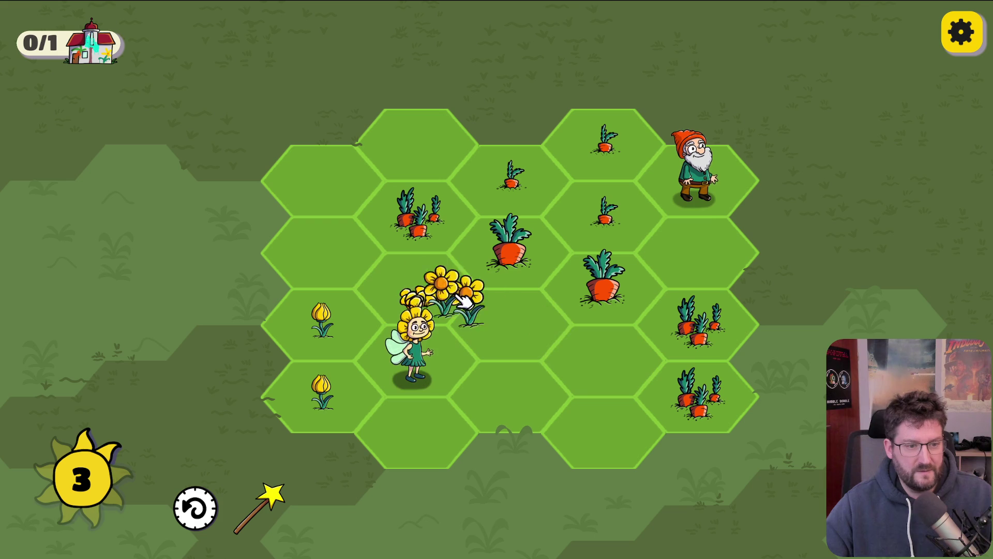
pyautogui.click(536, 162)
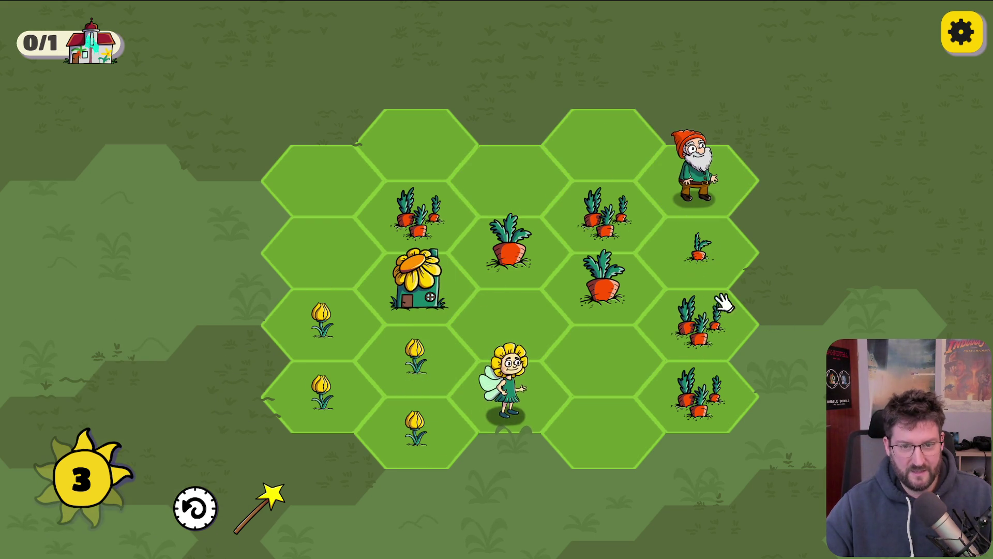
# Merge tulips into flower bunches and three big carrots into a gnome house
pyautogui.click(434, 377)
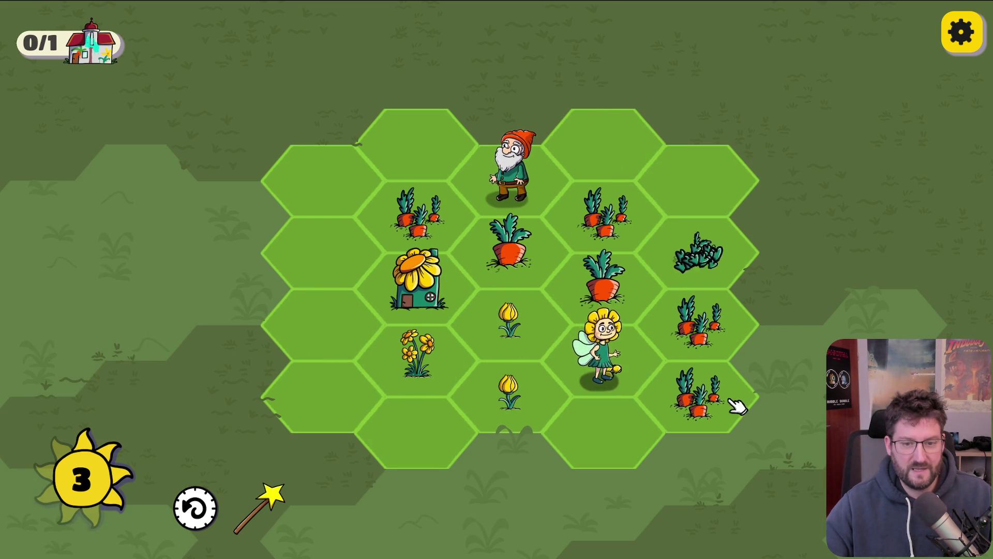
pyautogui.click(696, 256)
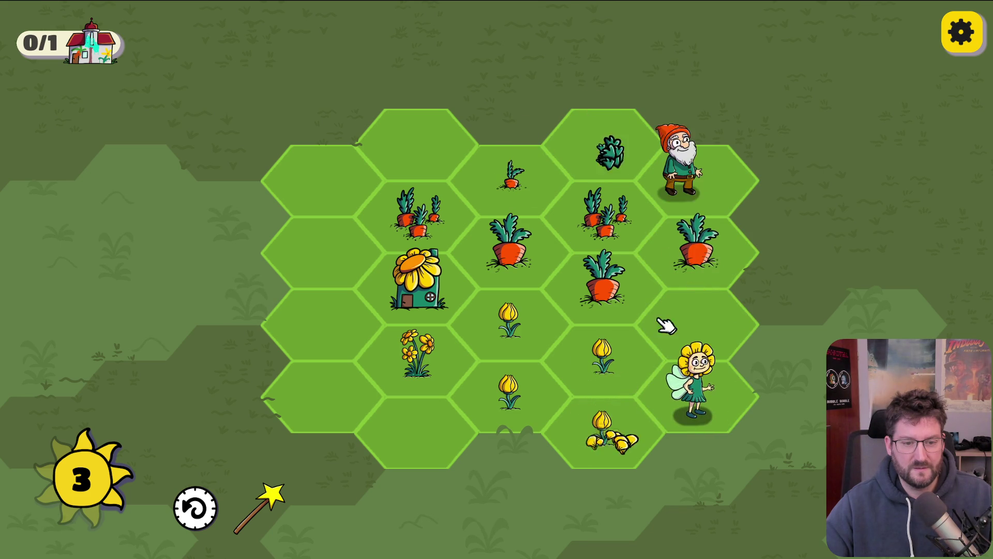
pyautogui.click(512, 300)
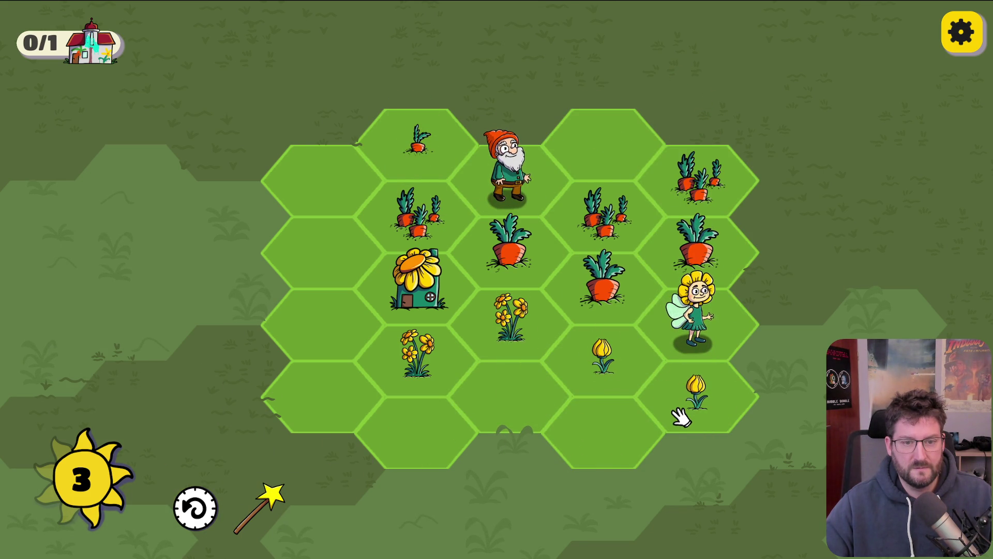
pyautogui.click(706, 256)
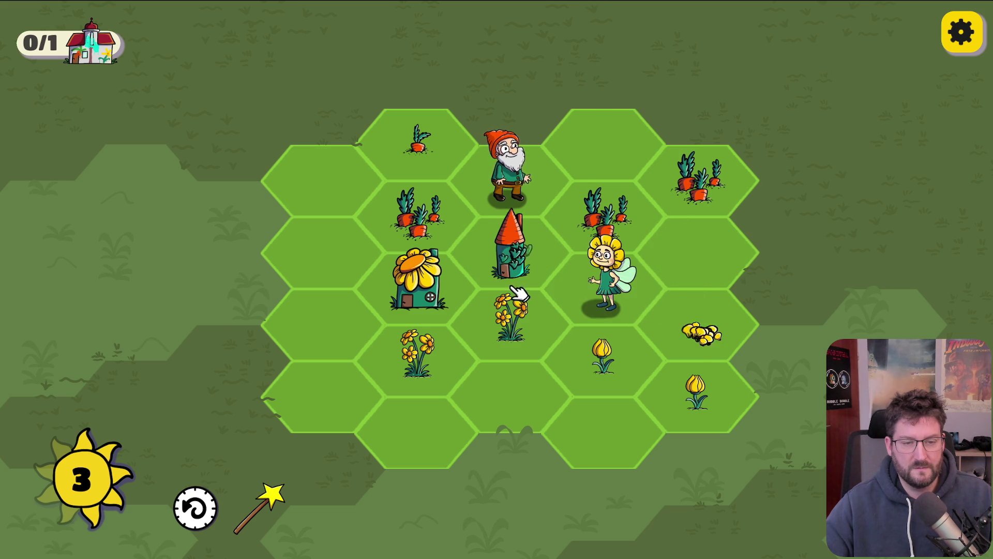
pyautogui.click(691, 328)
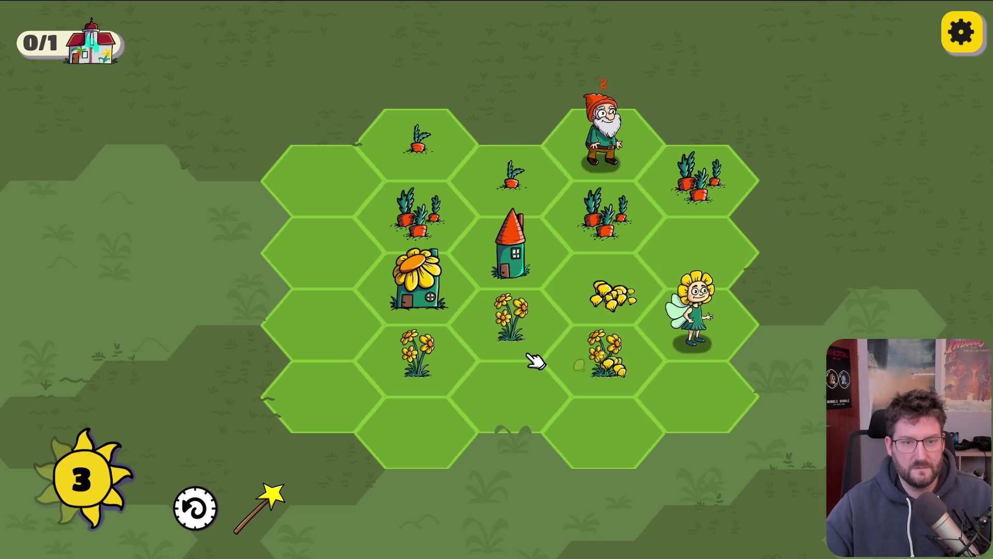
pyautogui.click(561, 173)
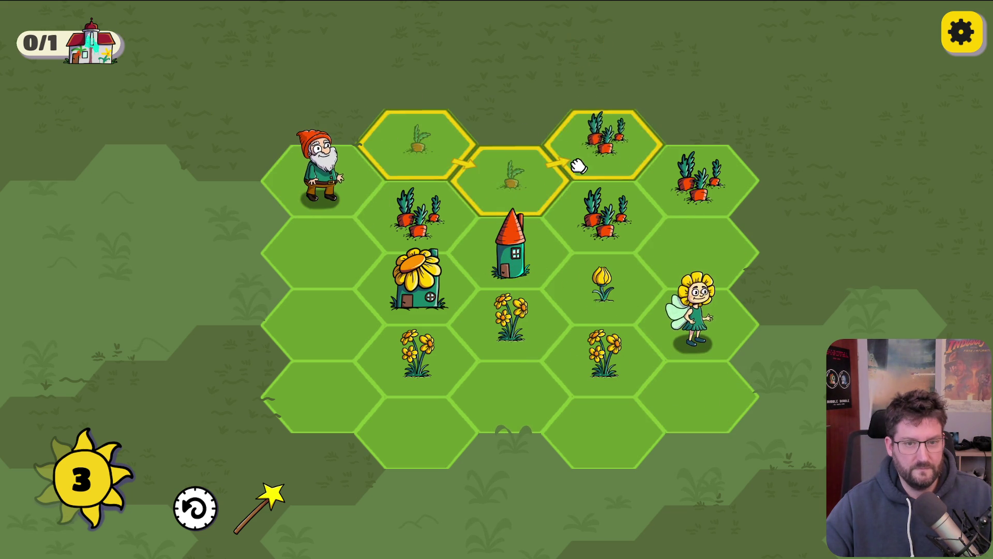
pyautogui.click(653, 159)
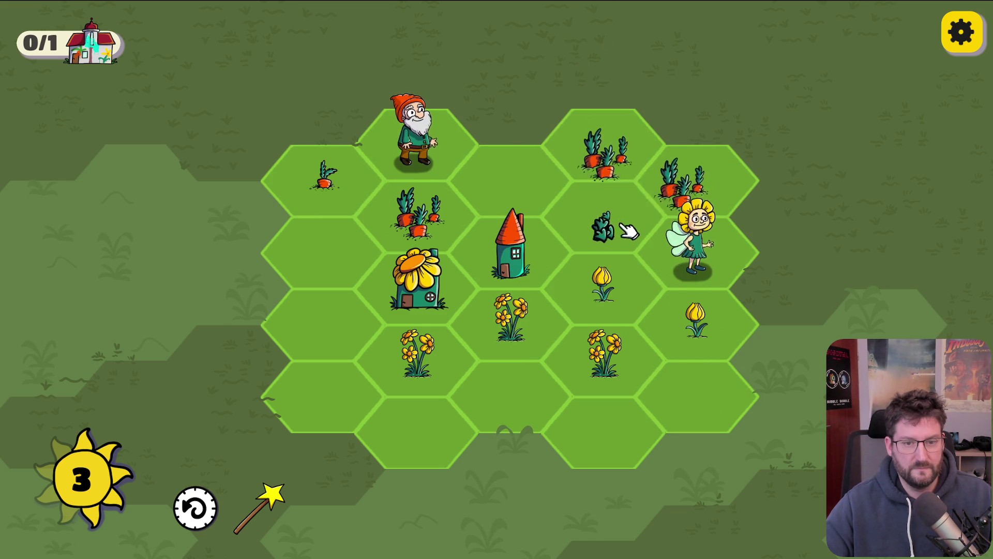
pyautogui.click(623, 313)
pyautogui.click(532, 326)
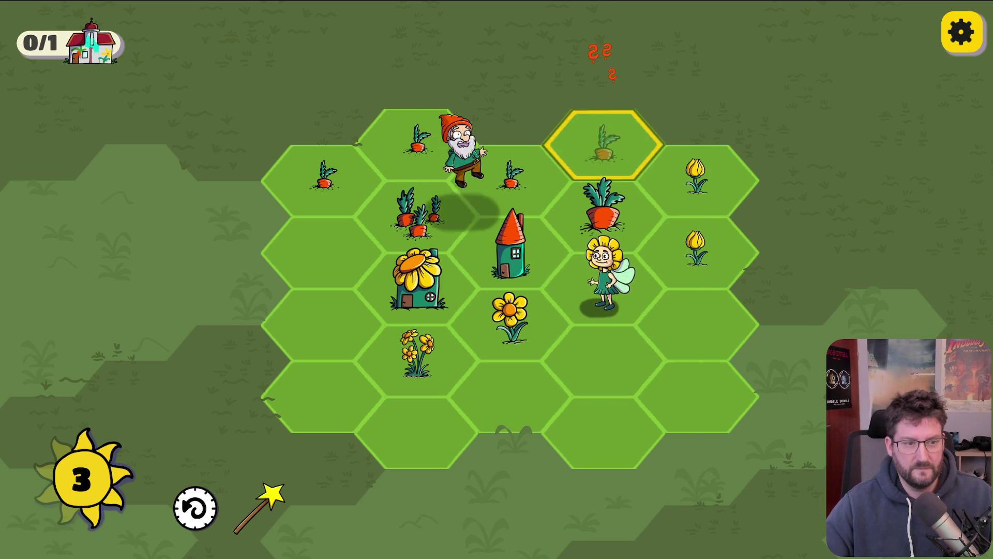
# Chain sprouts into carrot bunches and a large carrot, and tulips into daisies and daffodils
pyautogui.moveTo(328, 182)
pyautogui.mouseDown()
pyautogui.moveTo(469, 190)
pyautogui.moveTo(607, 150)
pyautogui.mouseUp()
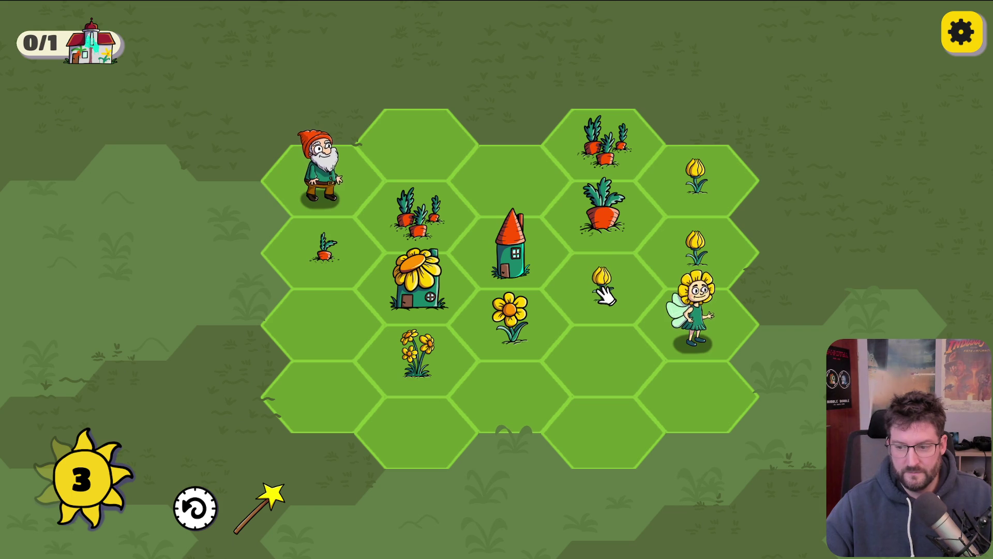
pyautogui.moveTo(696, 295)
pyautogui.mouseDown()
pyautogui.moveTo(696, 178)
pyautogui.moveTo(602, 285)
pyautogui.mouseUp()
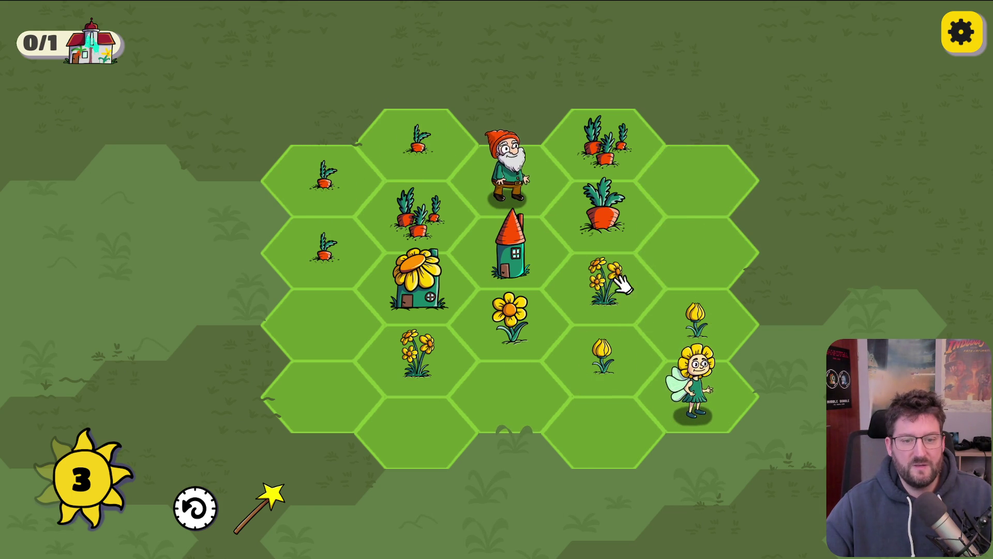
pyautogui.moveTo(418, 138); pyautogui.dragTo(378, 269)
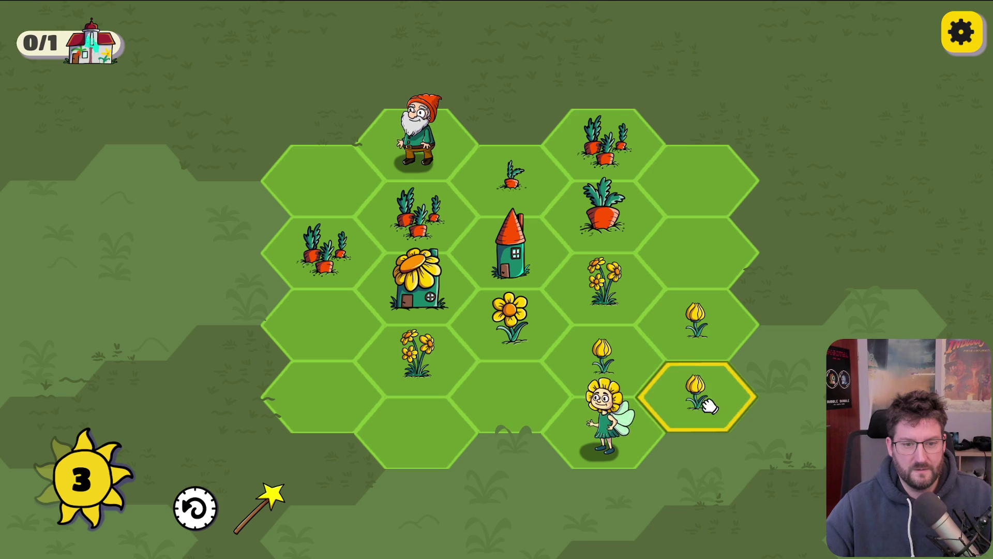
pyautogui.moveTo(713, 418); pyautogui.dragTo(600, 362)
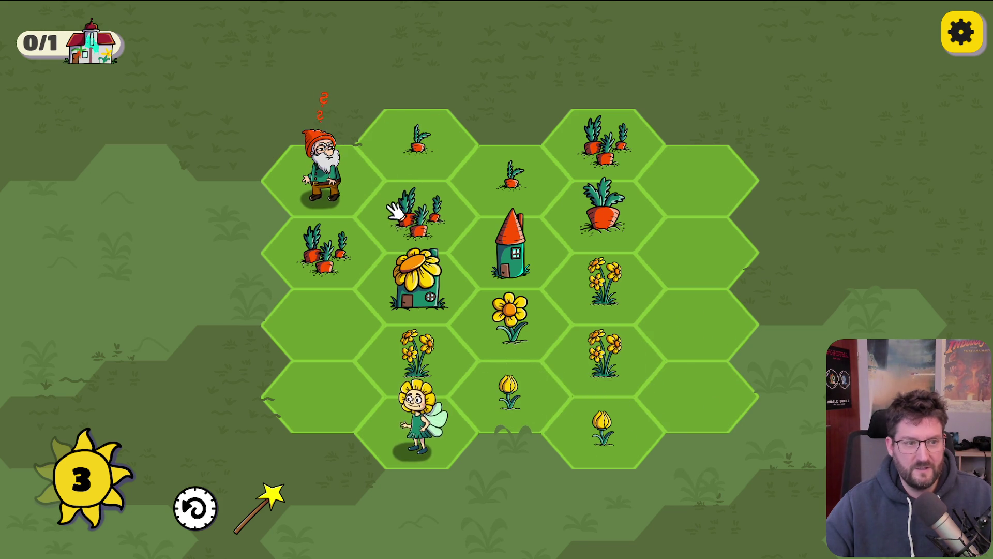
pyautogui.moveTo(361, 207)
pyautogui.mouseDown()
pyautogui.moveTo(441, 153)
pyautogui.moveTo(497, 192)
pyautogui.mouseUp()
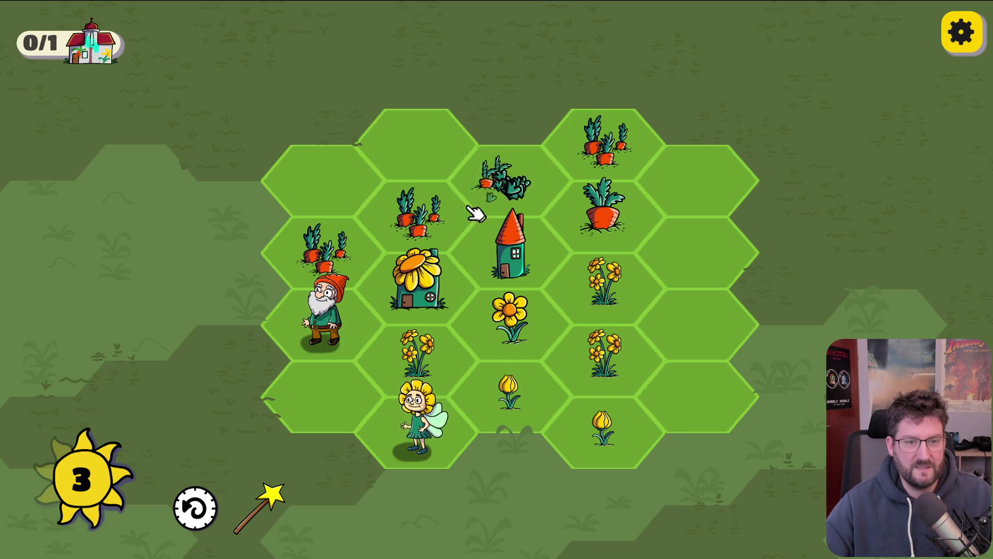
pyautogui.moveTo(321, 249); pyautogui.dragTo(647, 124)
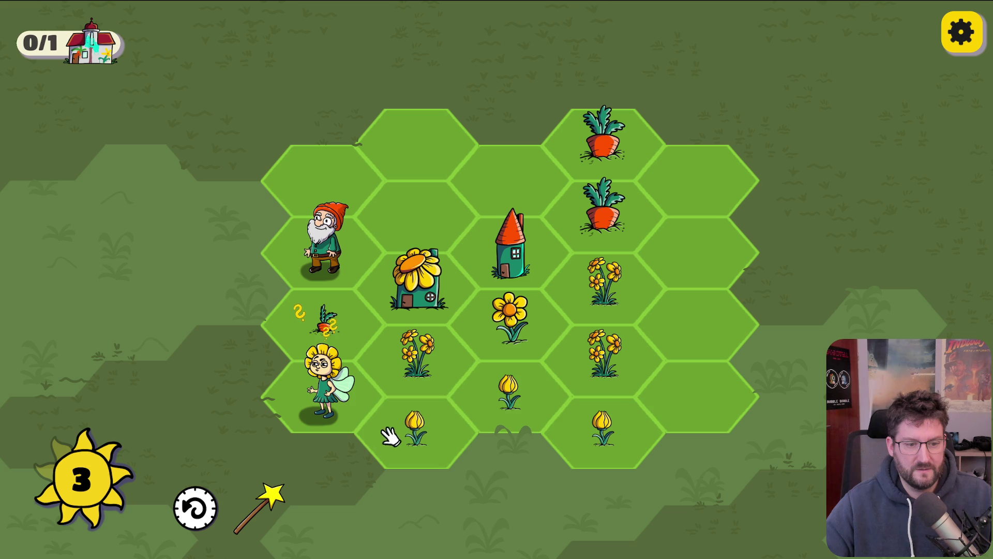
pyautogui.moveTo(564, 416)
pyautogui.mouseDown()
pyautogui.moveTo(594, 432)
pyautogui.moveTo(621, 296)
pyautogui.mouseUp()
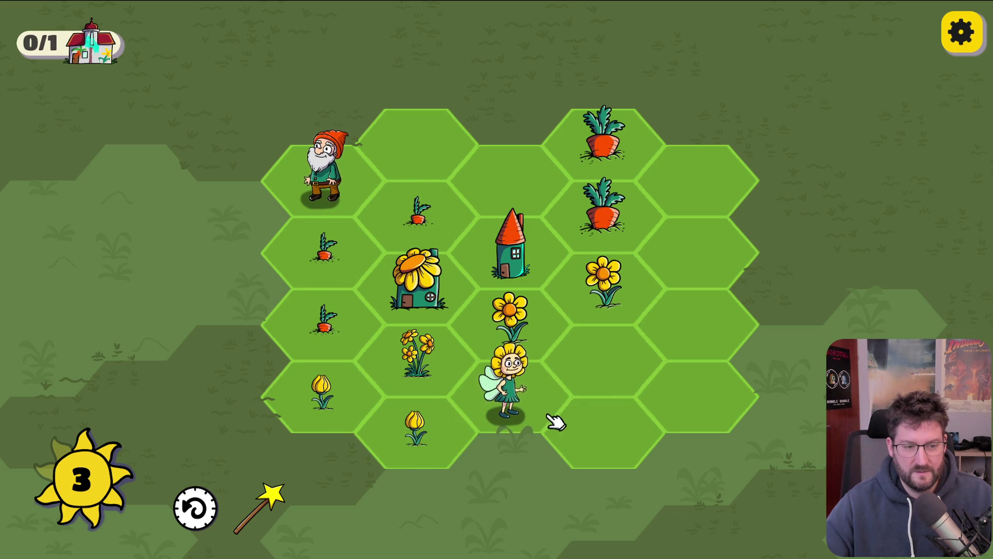
pyautogui.moveTo(331, 335); pyautogui.dragTo(419, 217)
pyautogui.moveTo(512, 409)
pyautogui.mouseDown()
pyautogui.moveTo(450, 428)
pyautogui.moveTo(362, 388)
pyautogui.mouseUp()
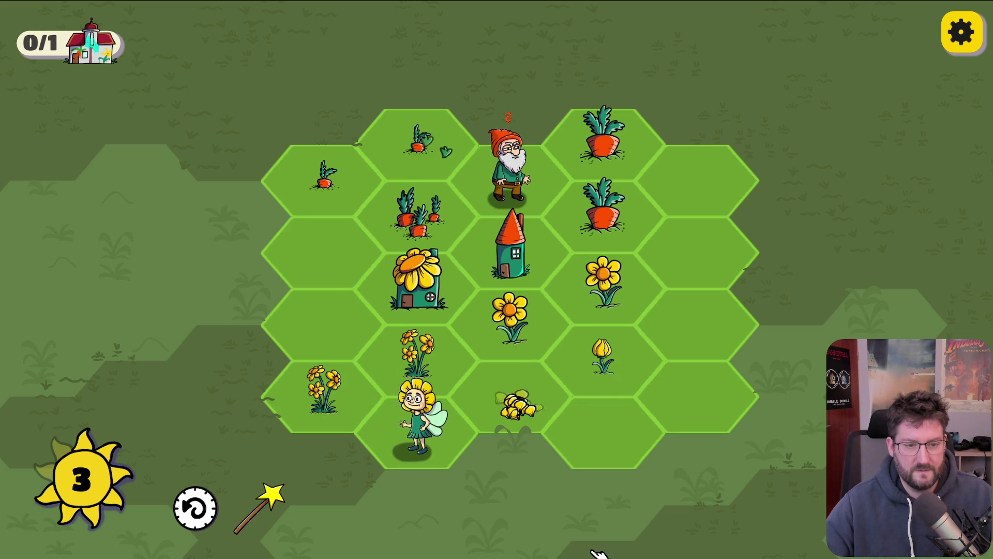
# Merge daffodil clusters into a sunflower, then three sunflowers into a new sunflower house
pyautogui.moveTo(494, 206)
pyautogui.mouseDown()
pyautogui.moveTo(356, 233)
pyautogui.moveTo(365, 255)
pyautogui.mouseUp()
pyautogui.moveTo(324, 176)
pyautogui.mouseDown()
pyautogui.moveTo(419, 142)
pyautogui.moveTo(512, 178)
pyautogui.mouseUp()
pyautogui.moveTo(451, 439)
pyautogui.mouseDown()
pyautogui.moveTo(616, 414)
pyautogui.moveTo(613, 435)
pyautogui.mouseUp()
pyautogui.moveTo(594, 348)
pyautogui.mouseDown()
pyautogui.moveTo(600, 354)
pyautogui.moveTo(404, 429)
pyautogui.mouseUp()
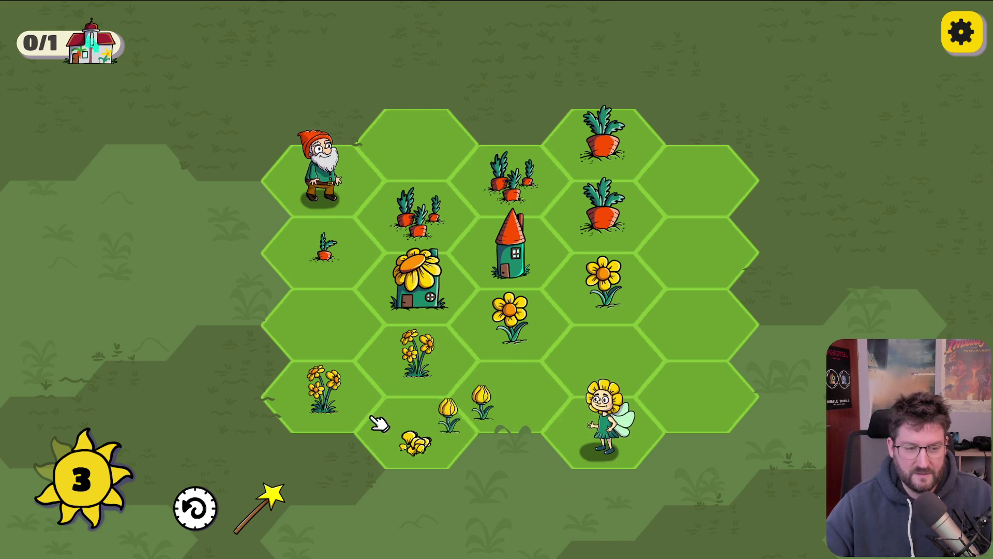
pyautogui.moveTo(306, 392); pyautogui.dragTo(443, 343)
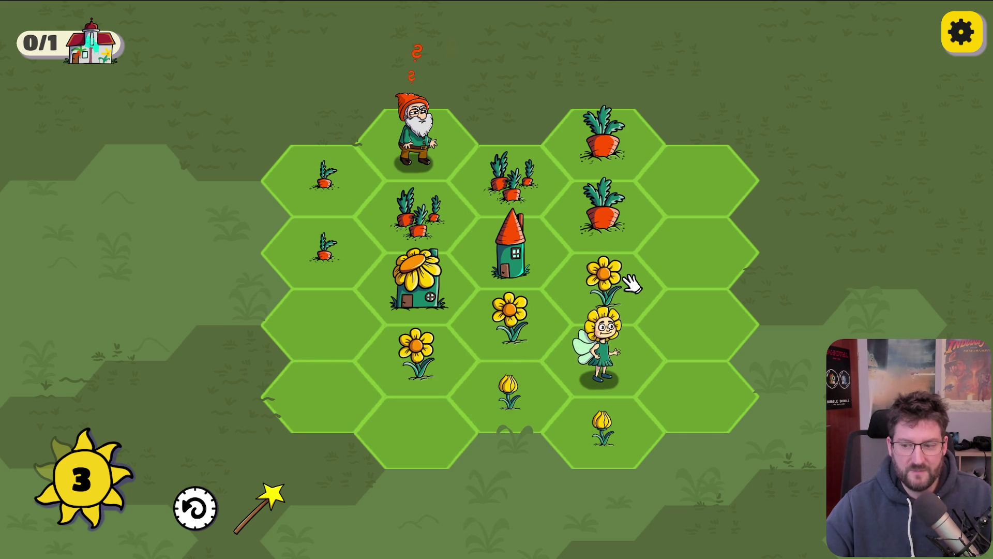
pyautogui.moveTo(632, 282); pyautogui.dragTo(441, 373)
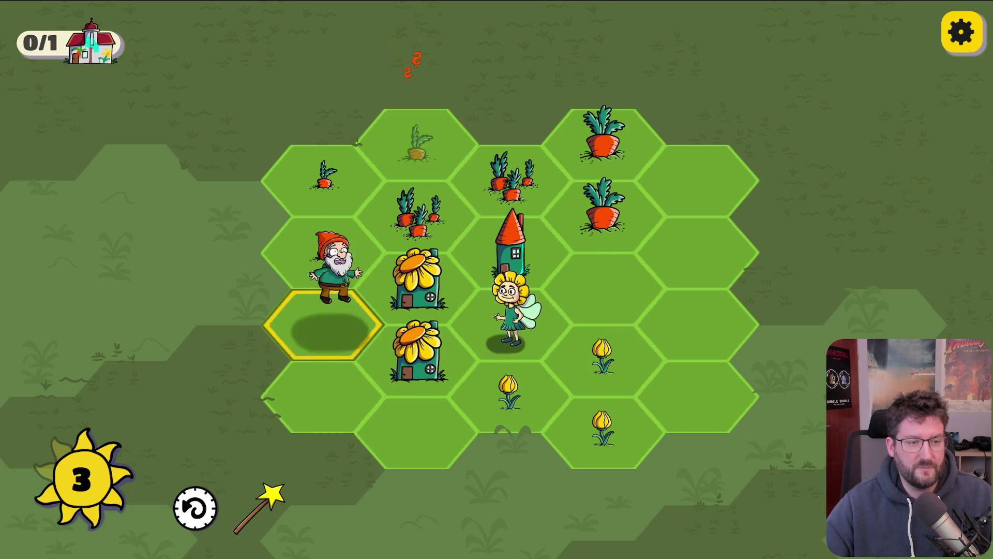
pyautogui.moveTo(332, 283)
pyautogui.mouseDown()
pyautogui.moveTo(434, 150)
pyautogui.moveTo(462, 195)
pyautogui.moveTo(509, 179)
pyautogui.moveTo(602, 207)
pyautogui.mouseUp()
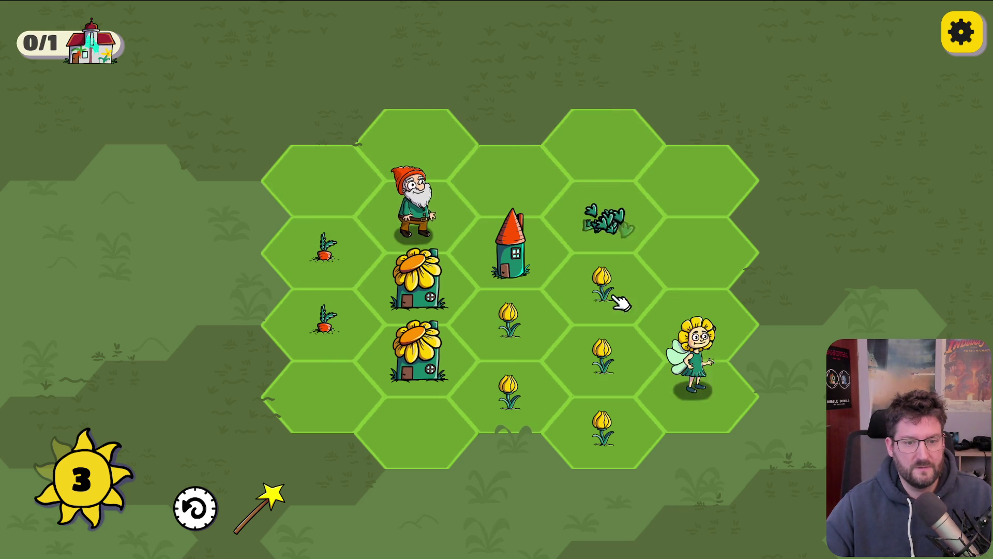
# Merge tulips into daisy clusters, carrots into lettuces, and carrot clusters into one big carrot
pyautogui.moveTo(612, 445); pyautogui.dragTo(509, 321)
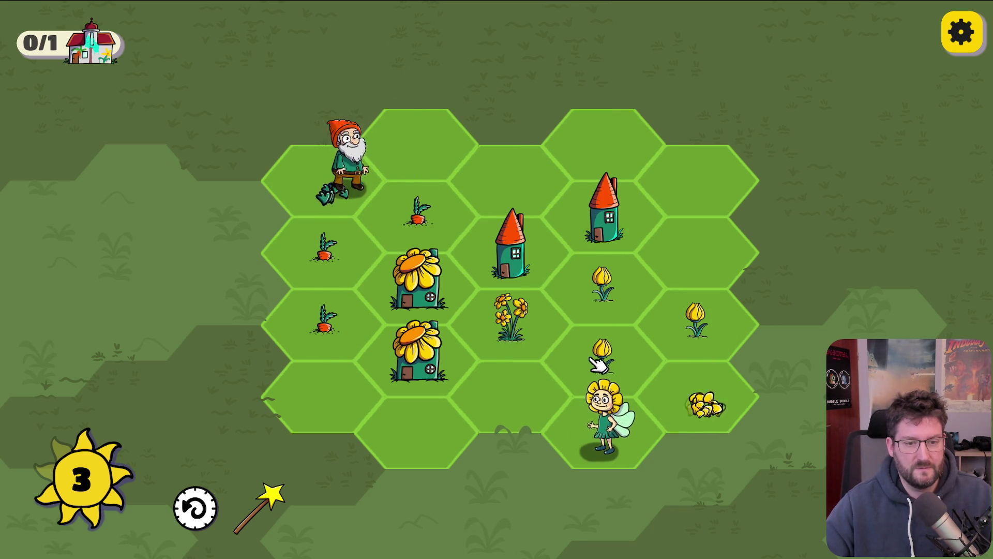
pyautogui.moveTo(720, 396)
pyautogui.mouseDown()
pyautogui.moveTo(696, 348)
pyautogui.moveTo(602, 284)
pyautogui.mouseUp()
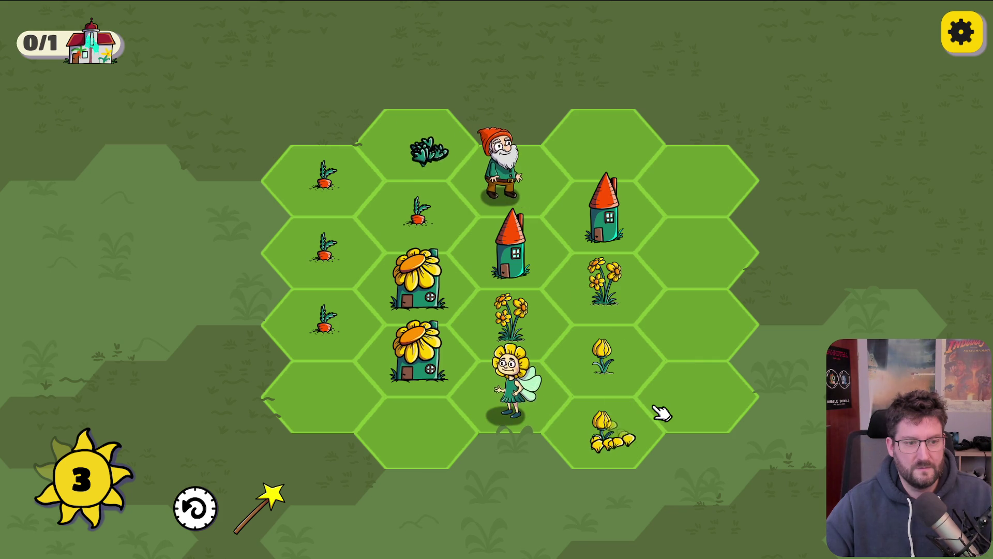
pyautogui.moveTo(419, 150)
pyautogui.mouseDown()
pyautogui.moveTo(331, 243)
pyautogui.moveTo(356, 279)
pyautogui.moveTo(339, 261)
pyautogui.moveTo(401, 148)
pyautogui.mouseUp()
pyautogui.moveTo(344, 344)
pyautogui.mouseDown()
pyautogui.moveTo(378, 222)
pyautogui.moveTo(393, 219)
pyautogui.mouseUp()
pyautogui.moveTo(498, 195); pyautogui.dragTo(362, 191)
pyautogui.moveTo(416, 430); pyautogui.dragTo(605, 342)
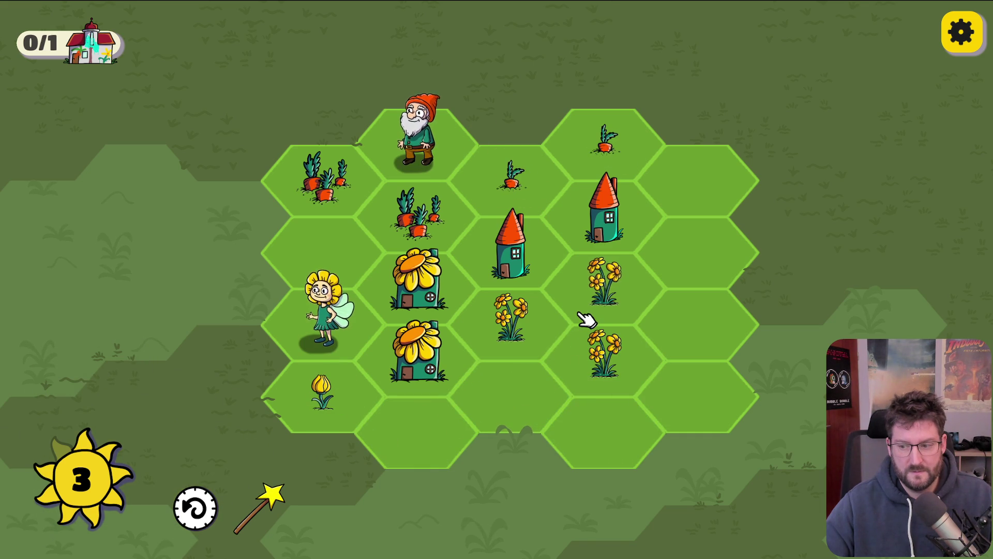
pyautogui.moveTo(497, 356)
pyautogui.mouseDown()
pyautogui.moveTo(603, 370)
pyautogui.moveTo(512, 337)
pyautogui.mouseUp()
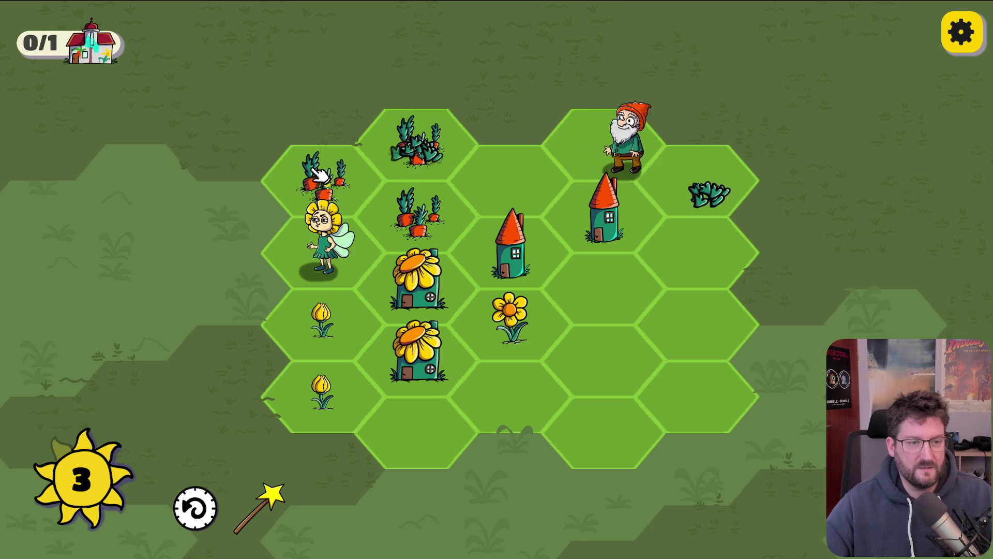
pyautogui.moveTo(306, 183); pyautogui.dragTo(415, 212)
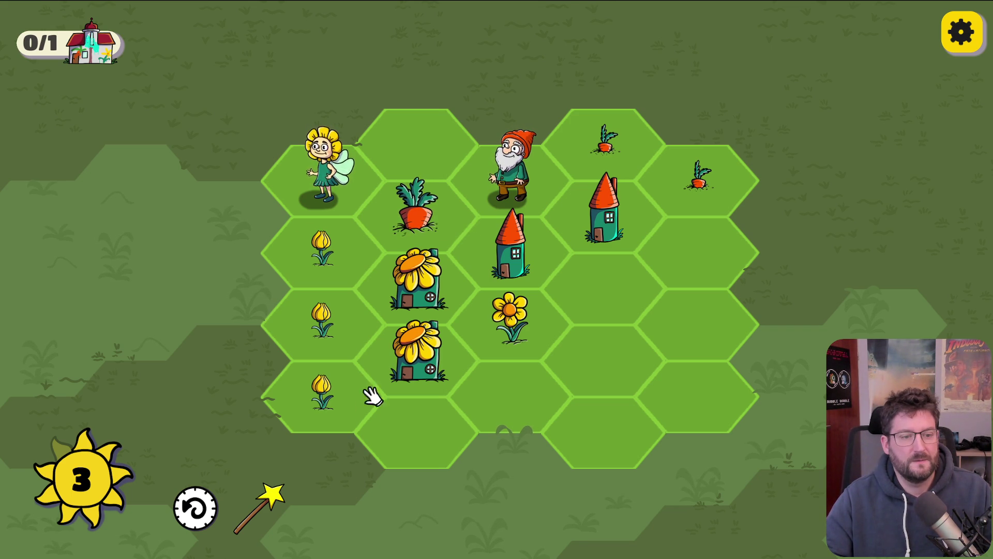
# Merge tulips into daffodils and a sunflower, and carrot sprouts into a cabbage and big bunch
pyautogui.click(327, 248)
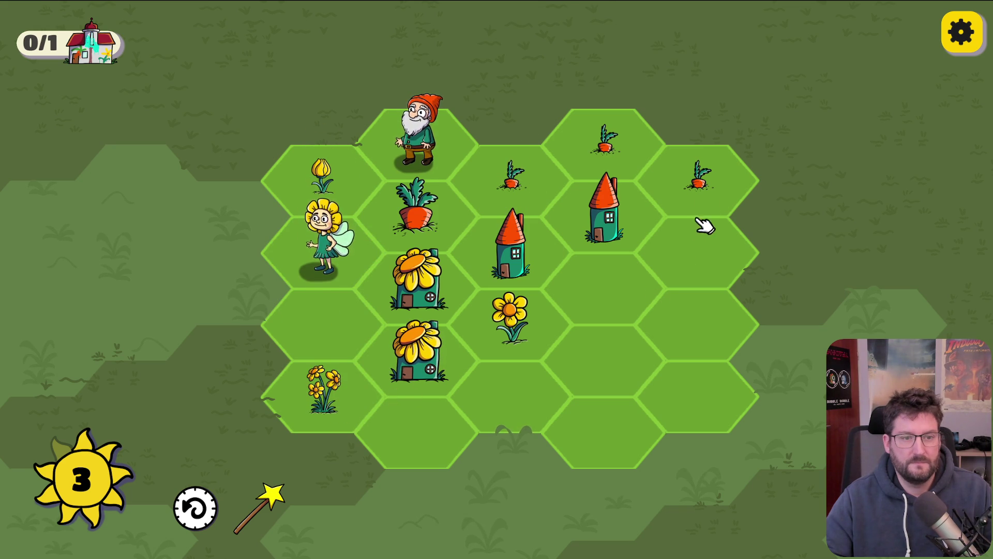
pyautogui.click(496, 199)
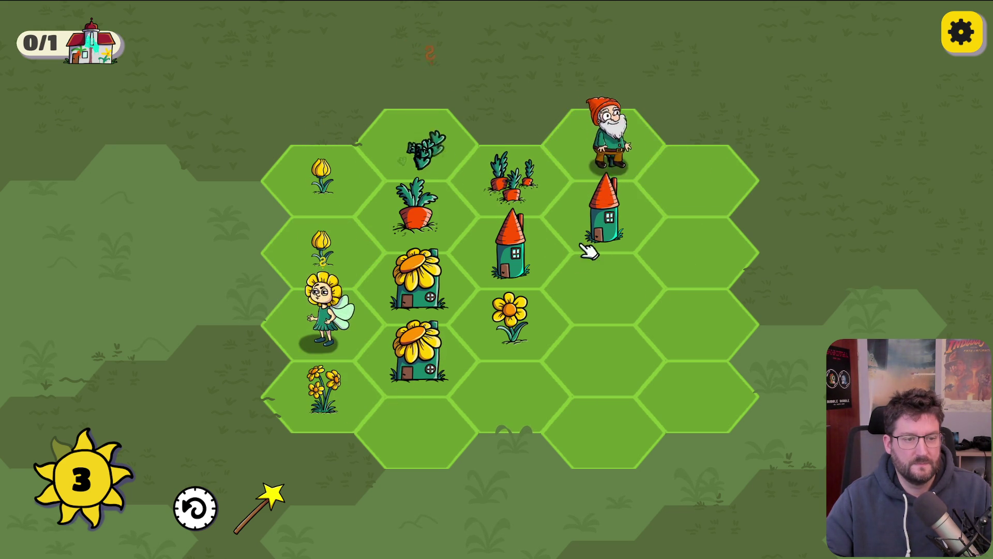
pyautogui.click(323, 323)
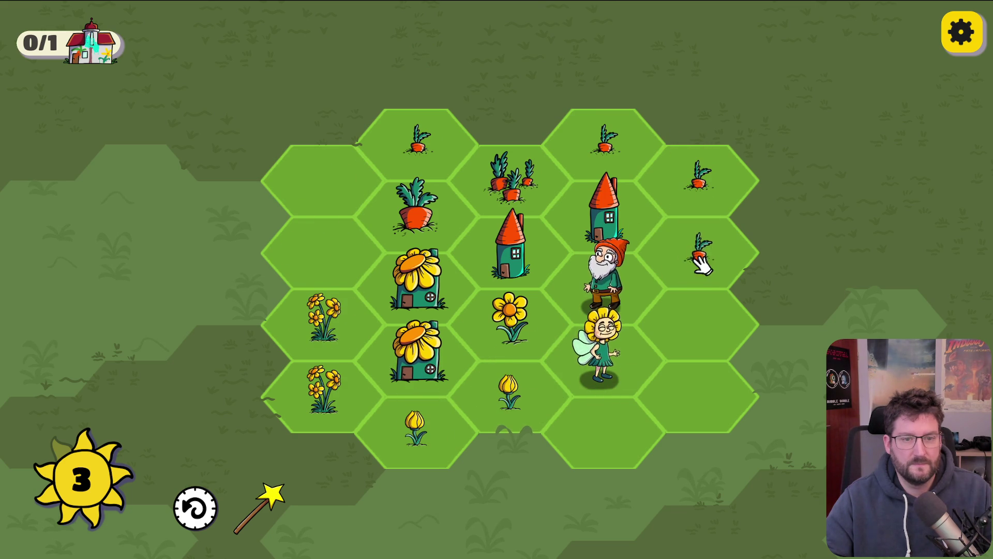
pyautogui.click(609, 356)
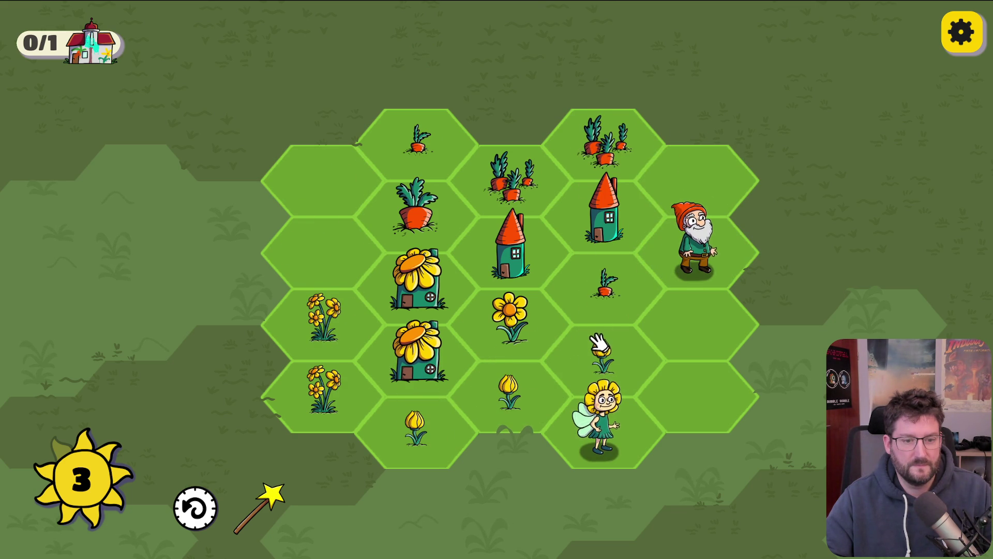
pyautogui.click(321, 326)
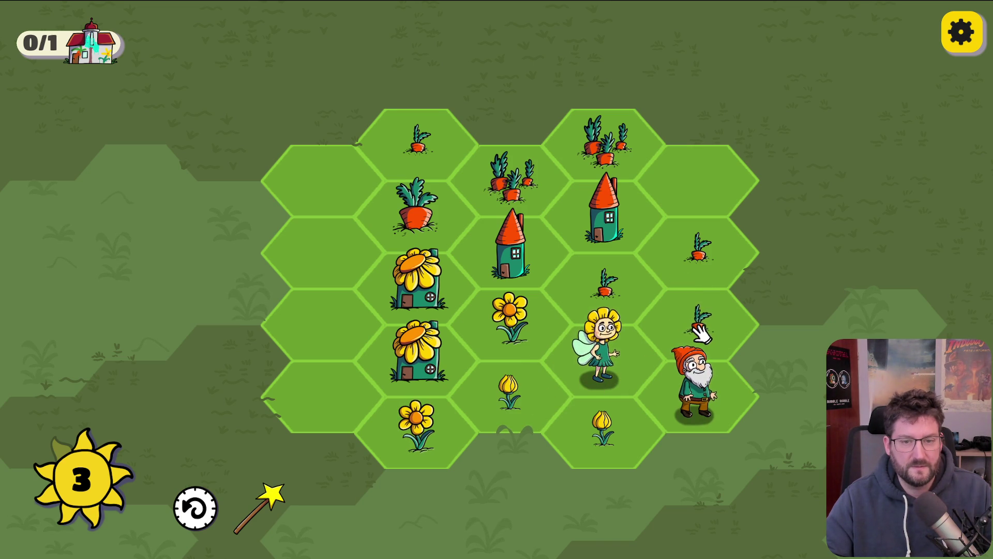
pyautogui.click(662, 260)
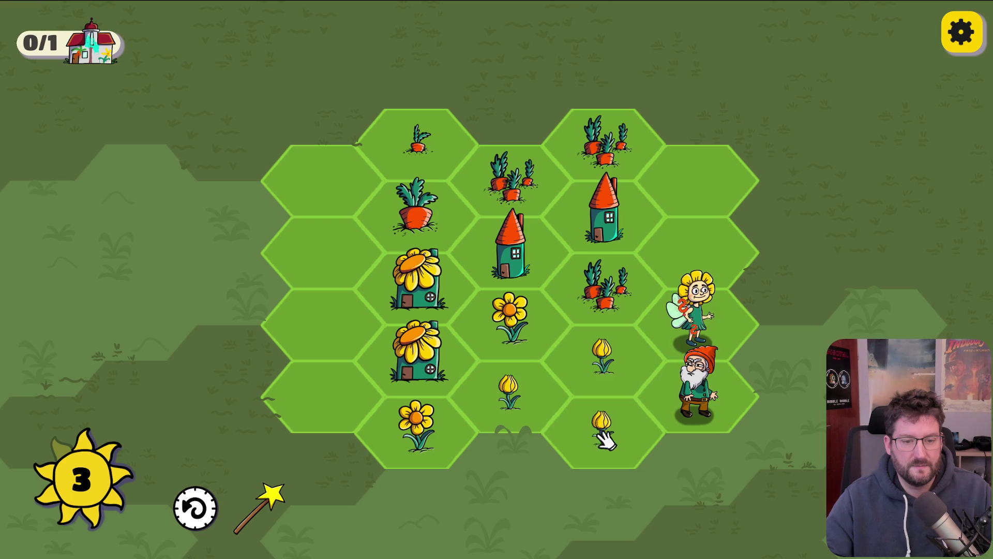
pyautogui.click(517, 383)
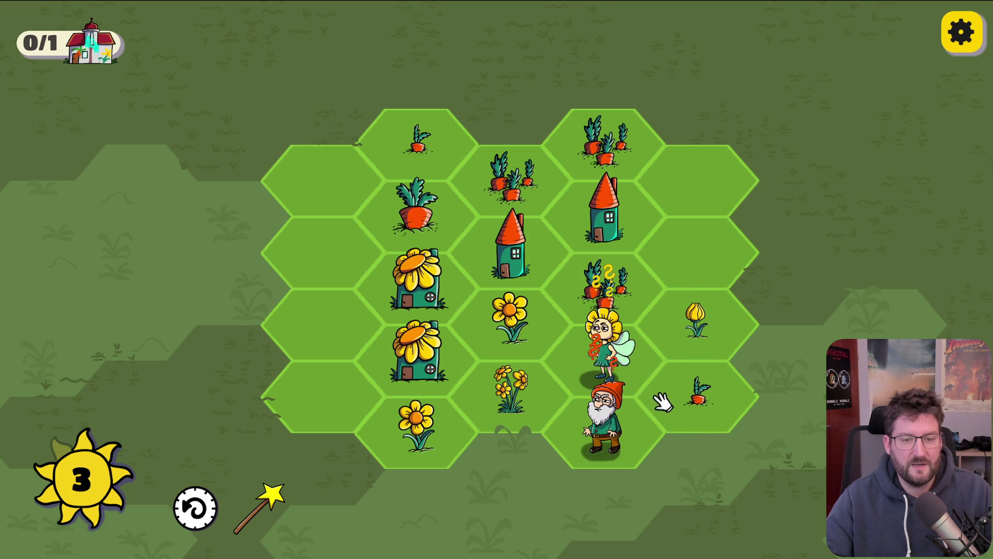
pyautogui.click(603, 422)
pyautogui.click(696, 207)
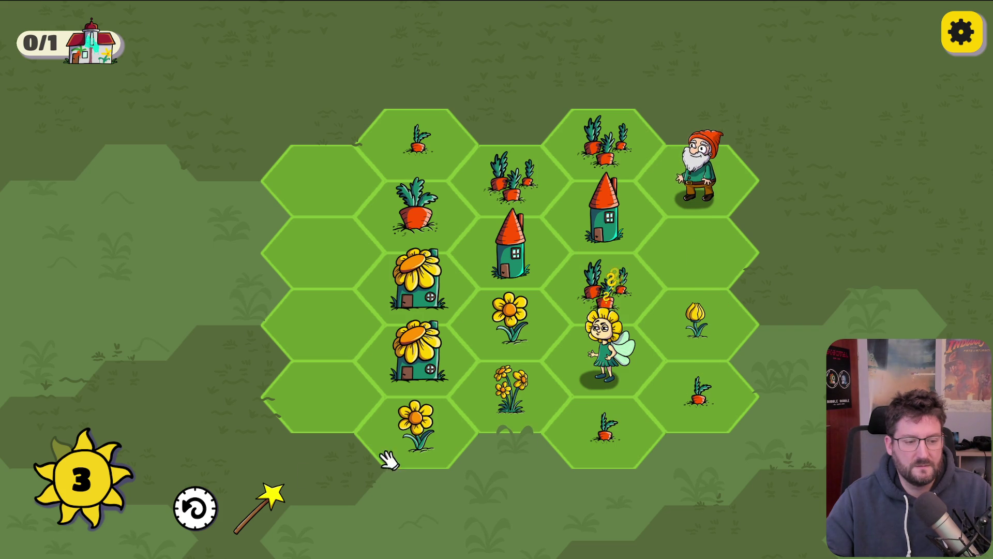
# Spend a sun to transform the tulip tile, then merge tulips into a daffodil cluster
pyautogui.click(259, 507)
pyautogui.click(696, 316)
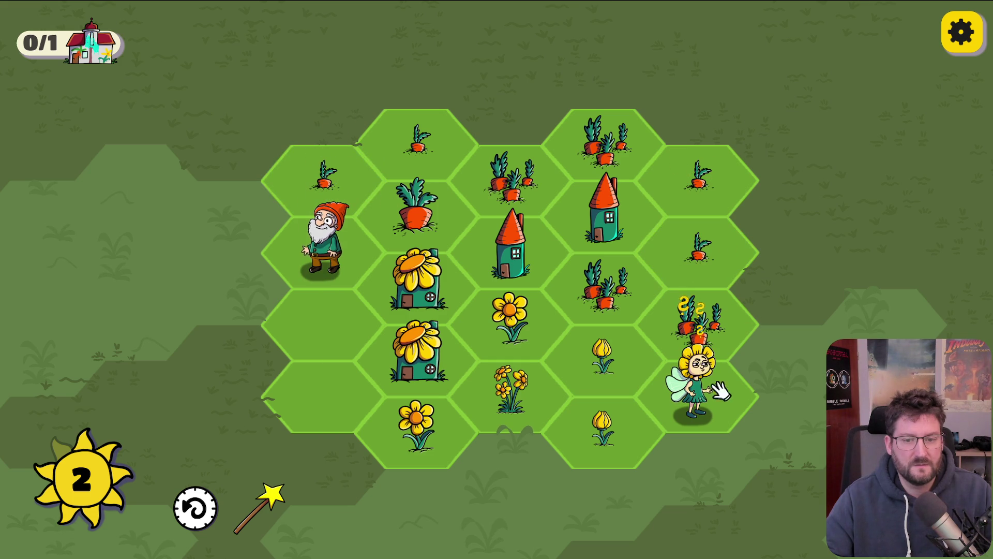
pyautogui.click(701, 399)
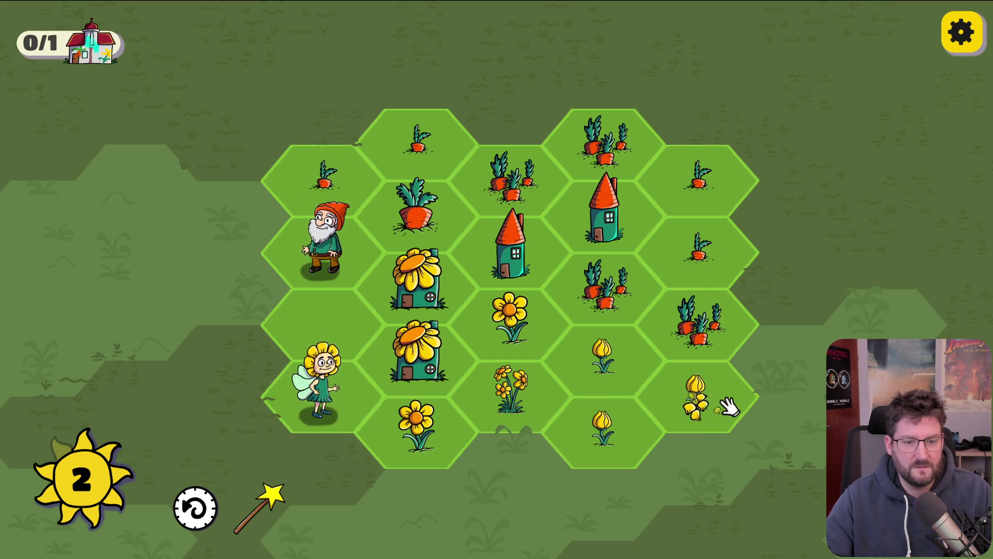
pyautogui.click(573, 358)
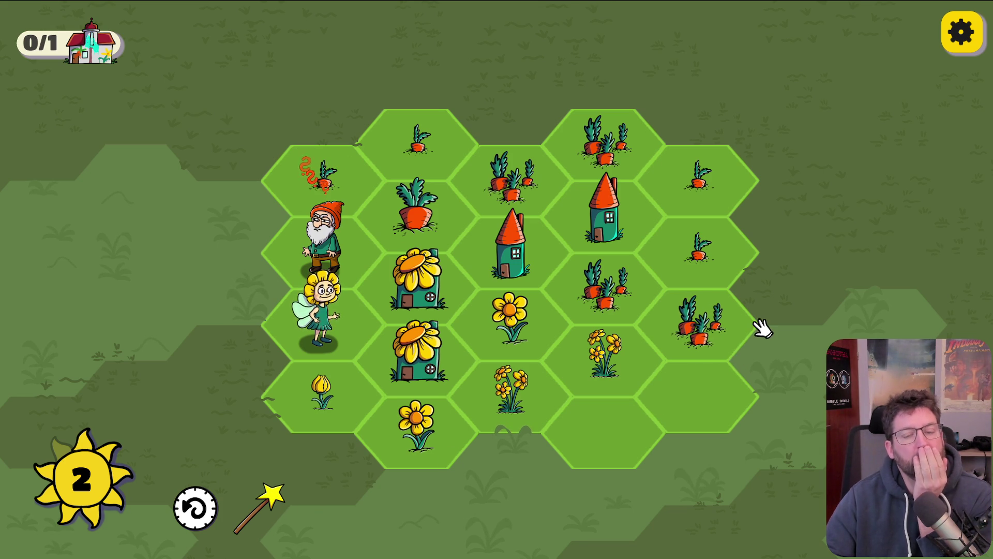
pyautogui.click(270, 504)
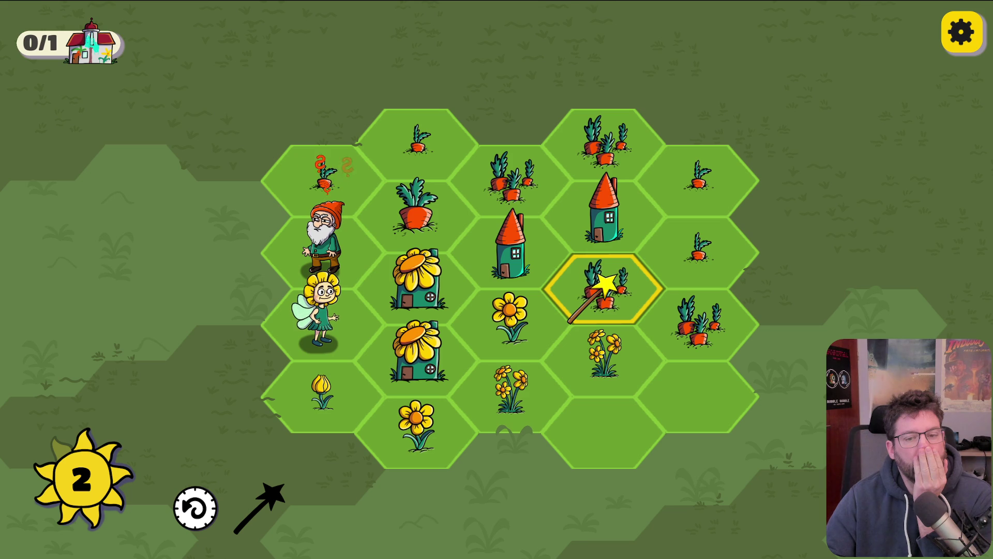
# Transform the carrot tile with a sun and merge the carrots into one large carrot
pyautogui.click(701, 319)
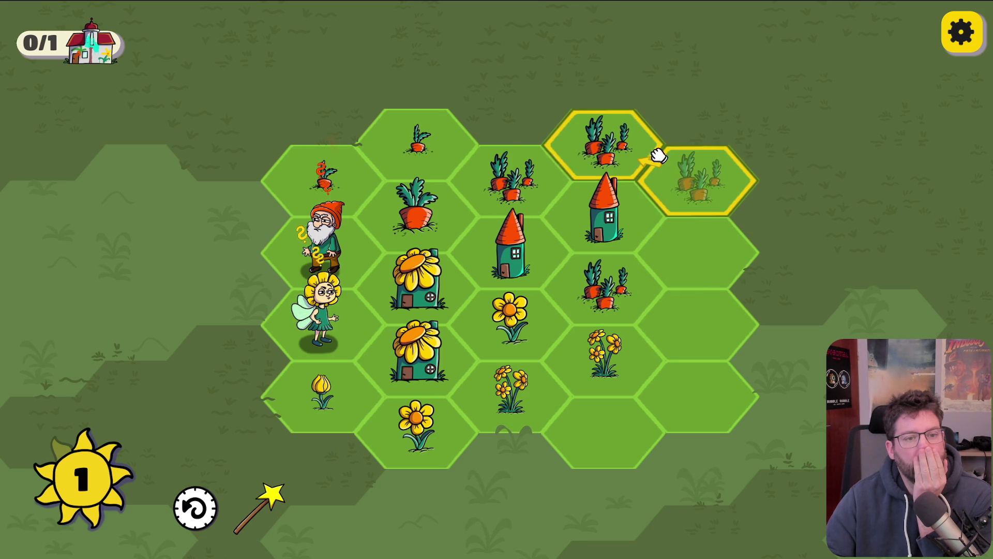
pyautogui.click(511, 187)
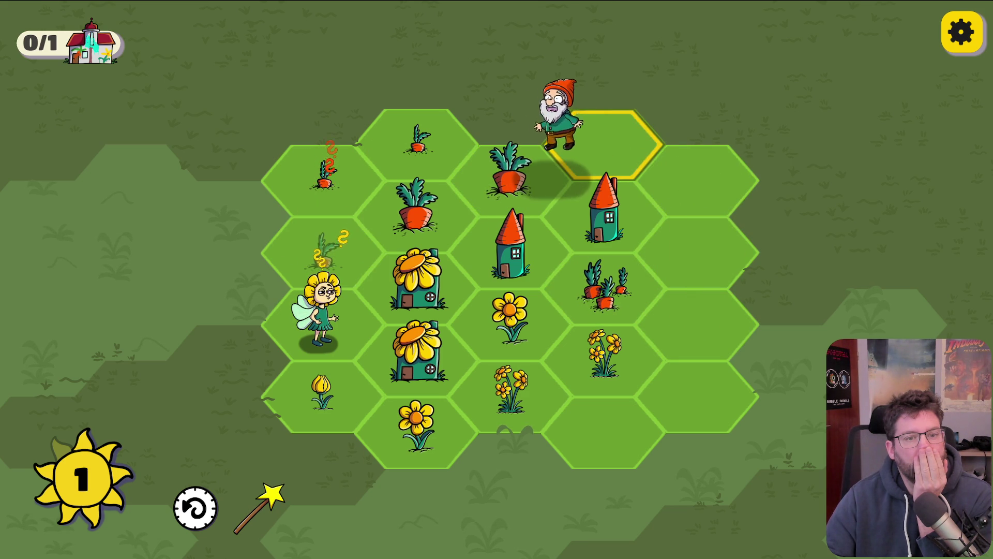
pyautogui.click(430, 146)
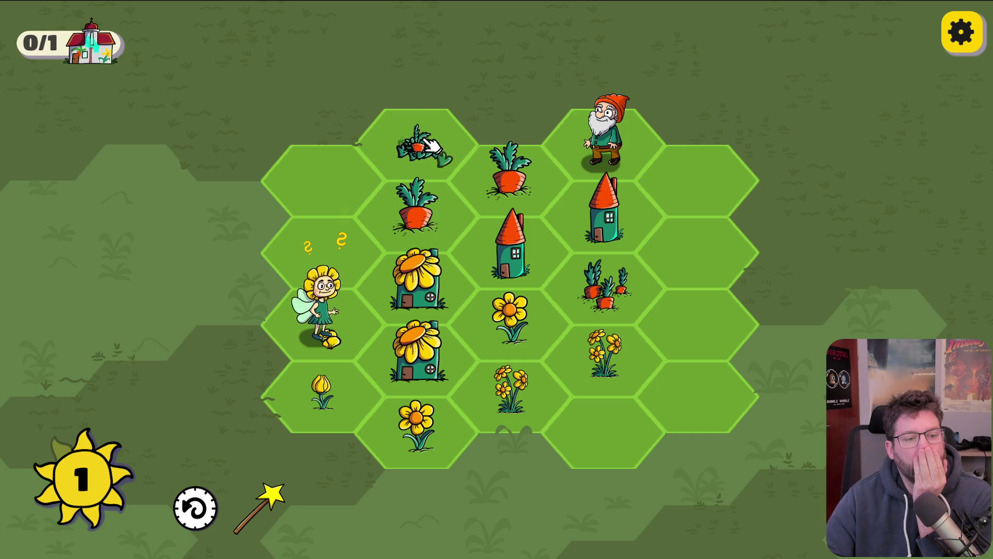
pyautogui.click(331, 240)
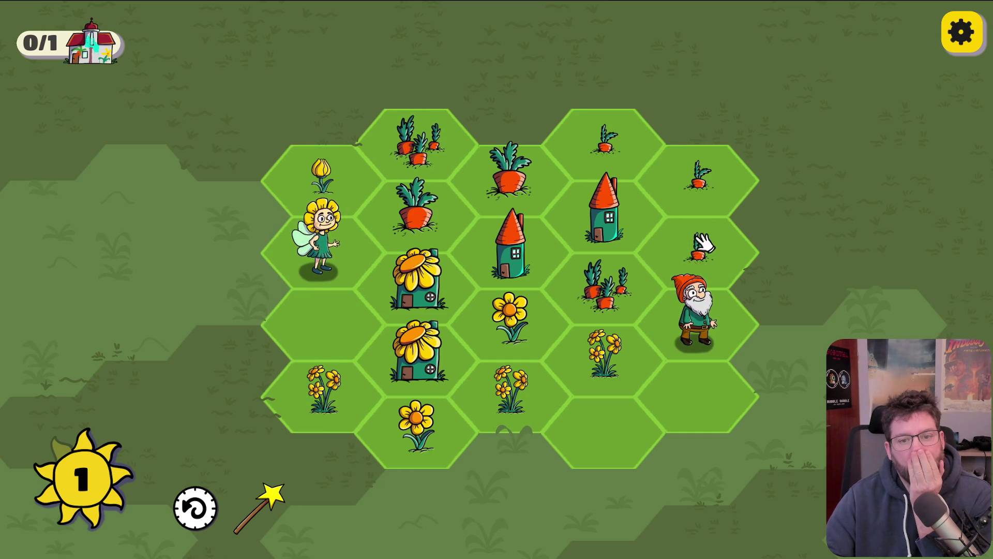
pyautogui.click(569, 149)
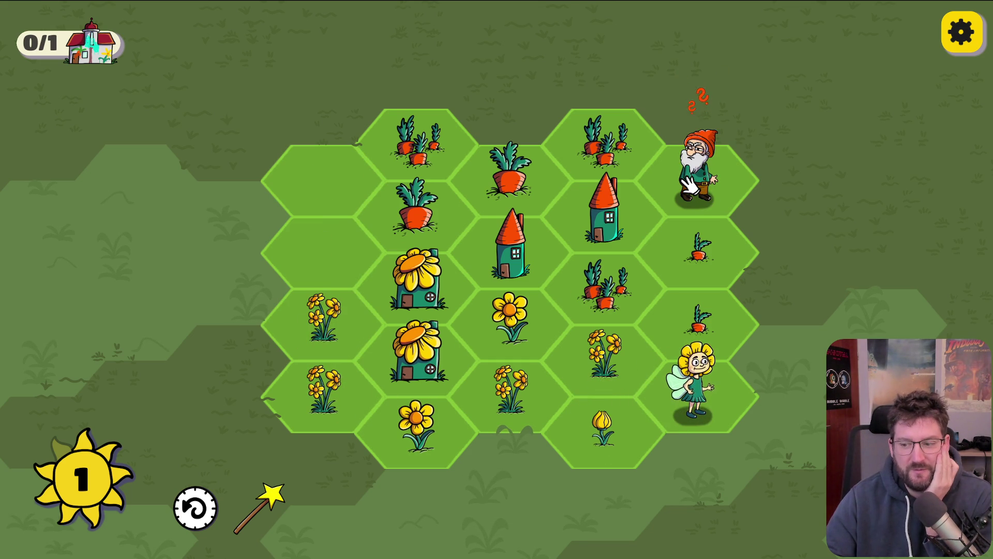
# Merge the sunflowers into the central church to finish the level, then enter Gnomkarotten
pyautogui.moveTo(677, 183); pyautogui.dragTo(336, 168)
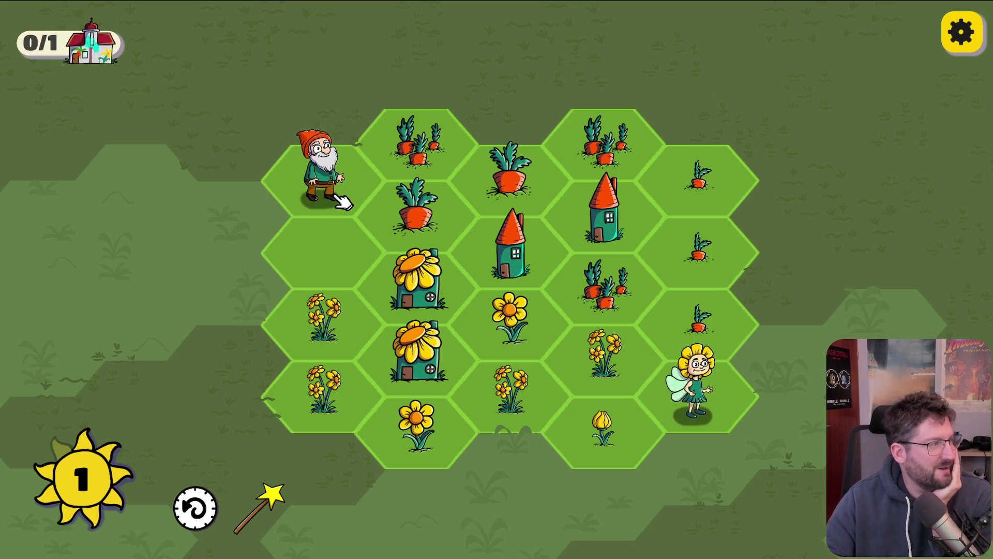
pyautogui.moveTo(710, 335); pyautogui.dragTo(723, 169)
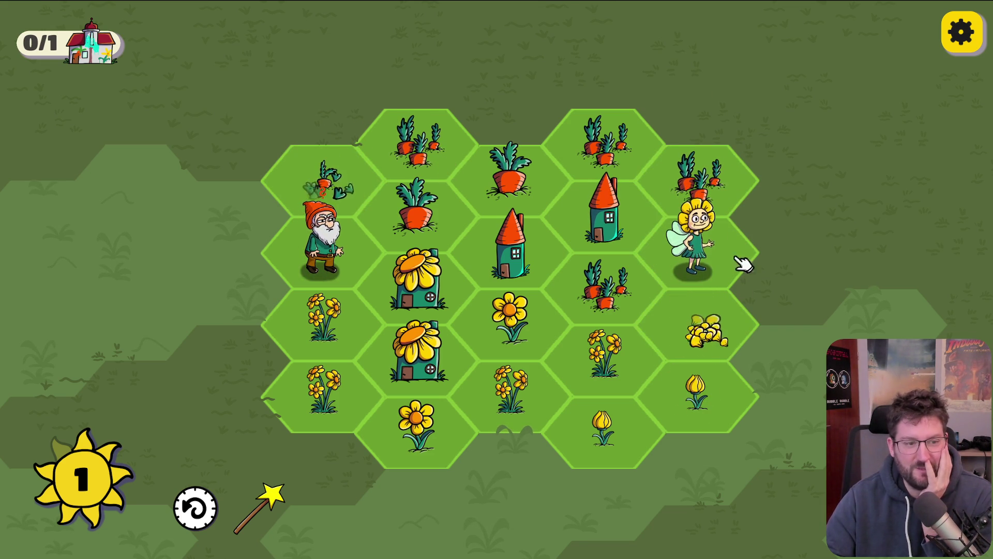
pyautogui.moveTo(700, 317)
pyautogui.mouseDown()
pyautogui.moveTo(599, 437)
pyautogui.moveTo(606, 452)
pyautogui.moveTo(481, 410)
pyautogui.moveTo(499, 396)
pyautogui.mouseUp()
pyautogui.moveTo(452, 436); pyautogui.dragTo(518, 325)
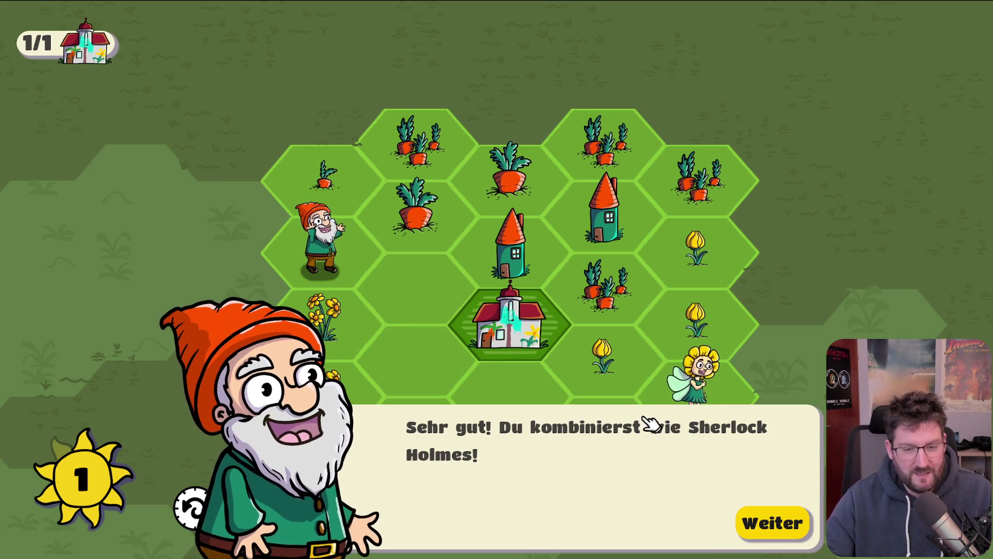
pyautogui.click(776, 525)
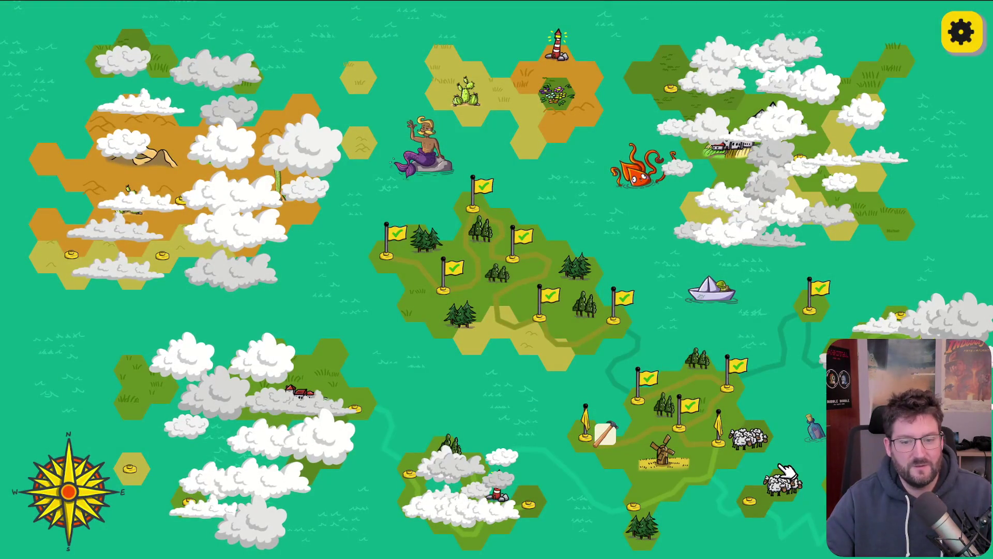
pyautogui.click(590, 428)
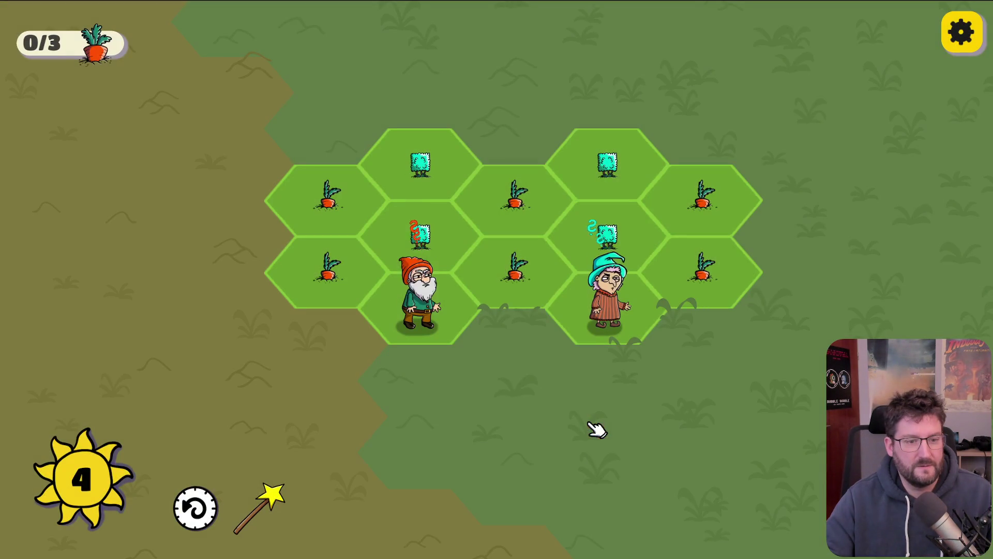
# Spend a sun to transform the centre carrot, merge the lower bushes, and reposition the gnome
pyautogui.click(259, 504)
pyautogui.click(512, 201)
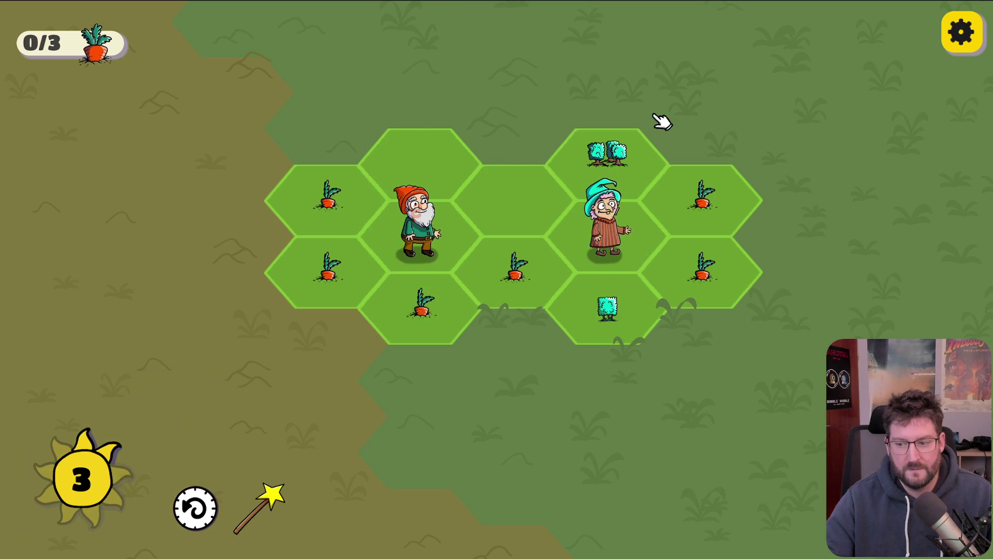
pyautogui.click(349, 281)
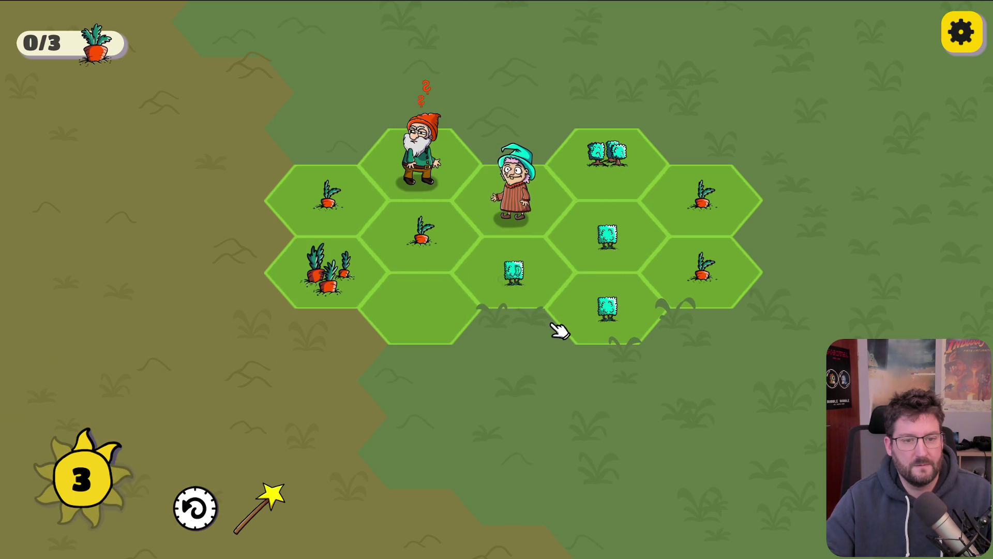
pyautogui.click(624, 239)
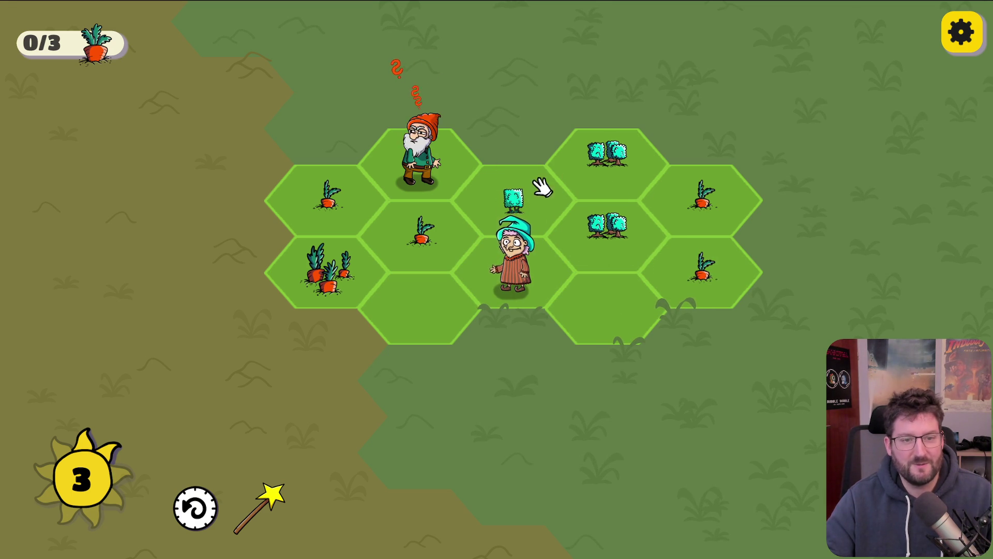
pyautogui.click(299, 176)
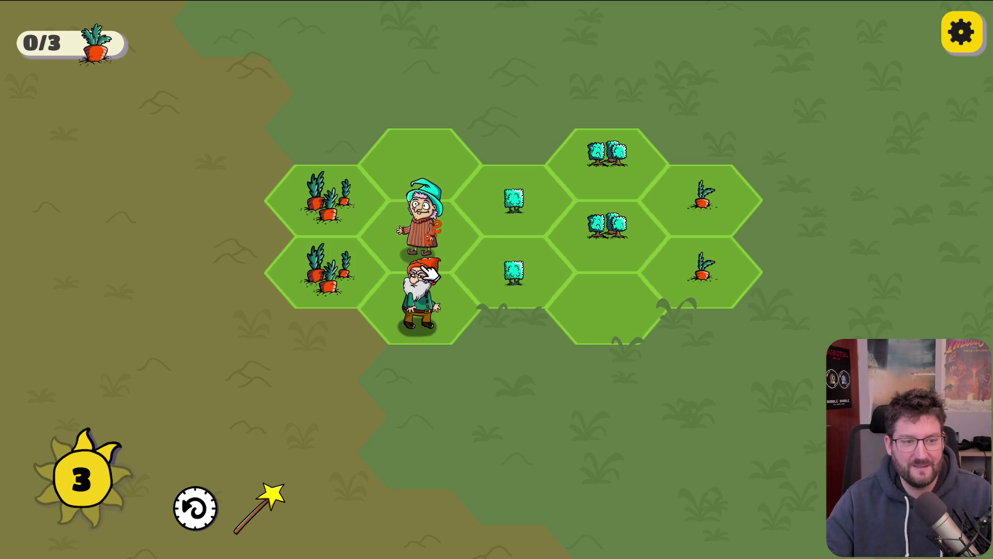
pyautogui.click(429, 309)
pyautogui.click(616, 325)
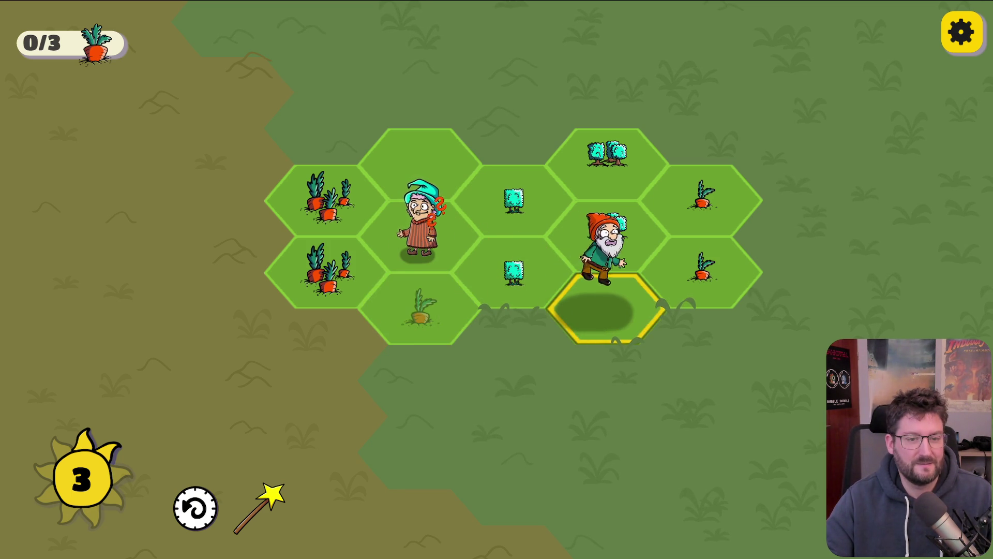
# Merge bushes into a tree and chain carrots into a big carrot on the top-left hex
pyautogui.click(434, 248)
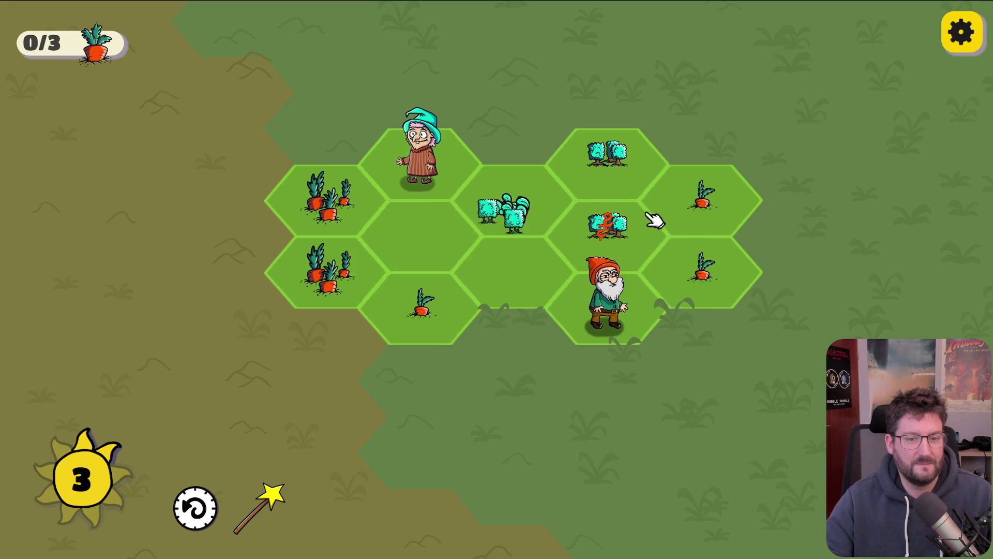
pyautogui.click(576, 328)
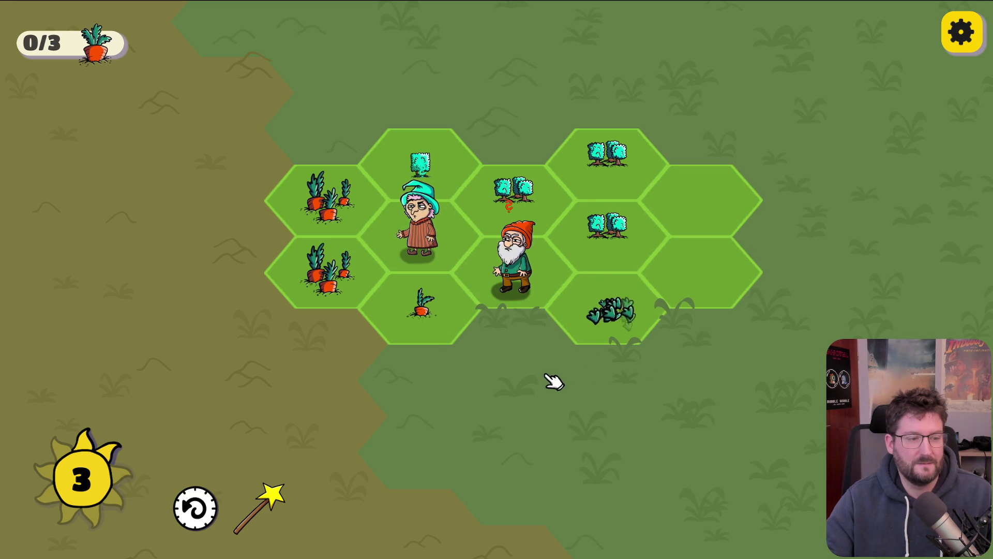
pyautogui.click(421, 233)
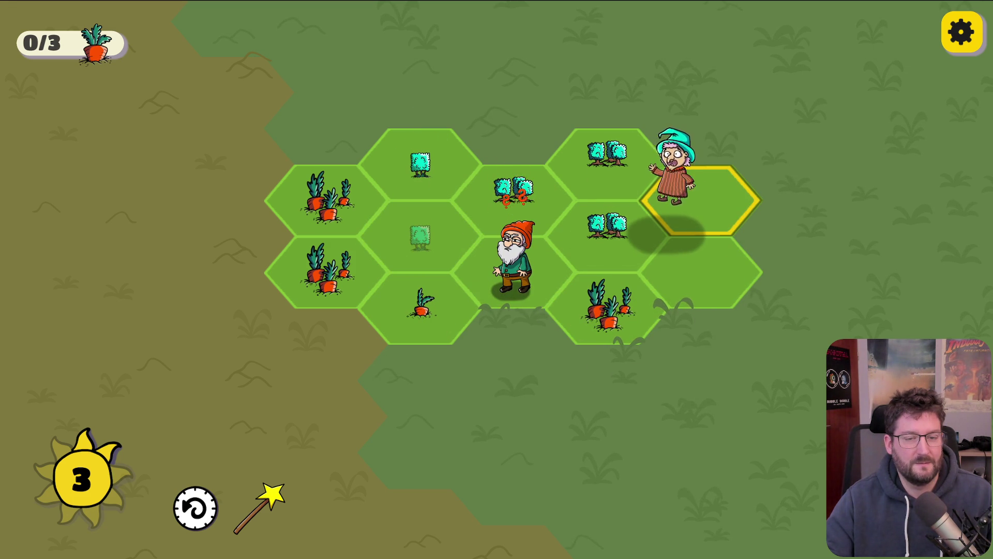
pyautogui.click(520, 189)
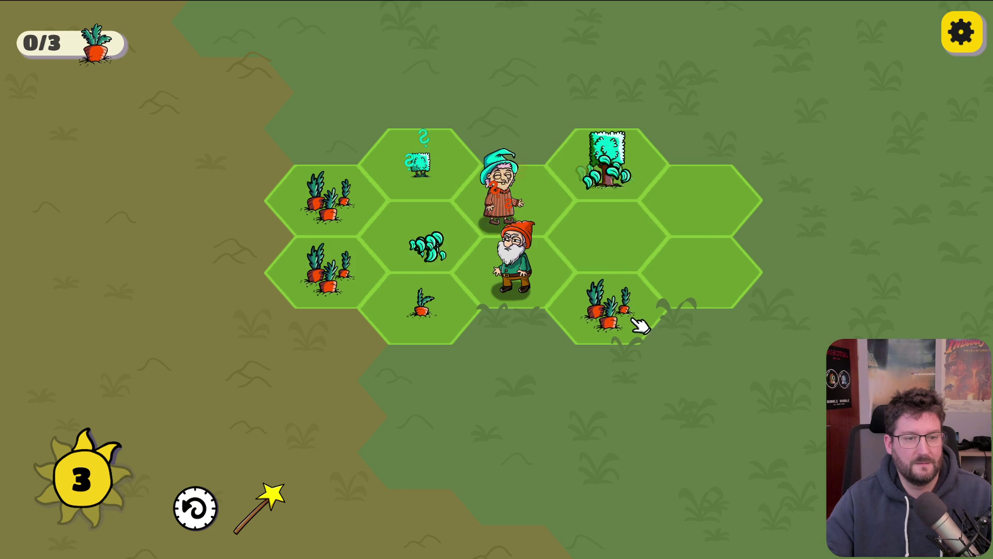
pyautogui.moveTo(615, 234); pyautogui.dragTo(449, 303)
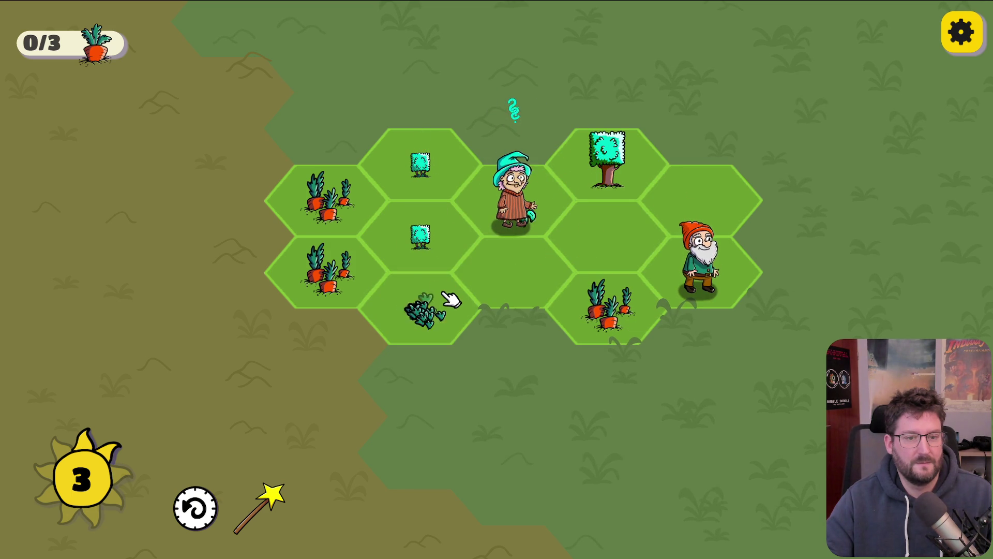
pyautogui.click(447, 308)
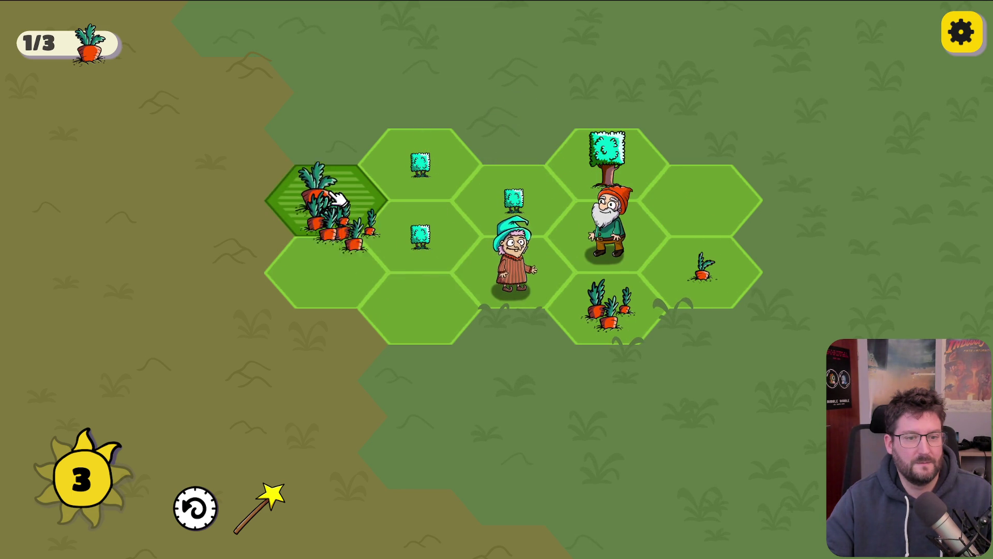
# Merge bushes onto the centre-top hex and grow a carrot sprout cluster on the lower-right hex
pyautogui.moveTo(530, 281)
pyautogui.mouseDown()
pyautogui.moveTo(410, 203)
pyautogui.moveTo(507, 205)
pyautogui.mouseUp()
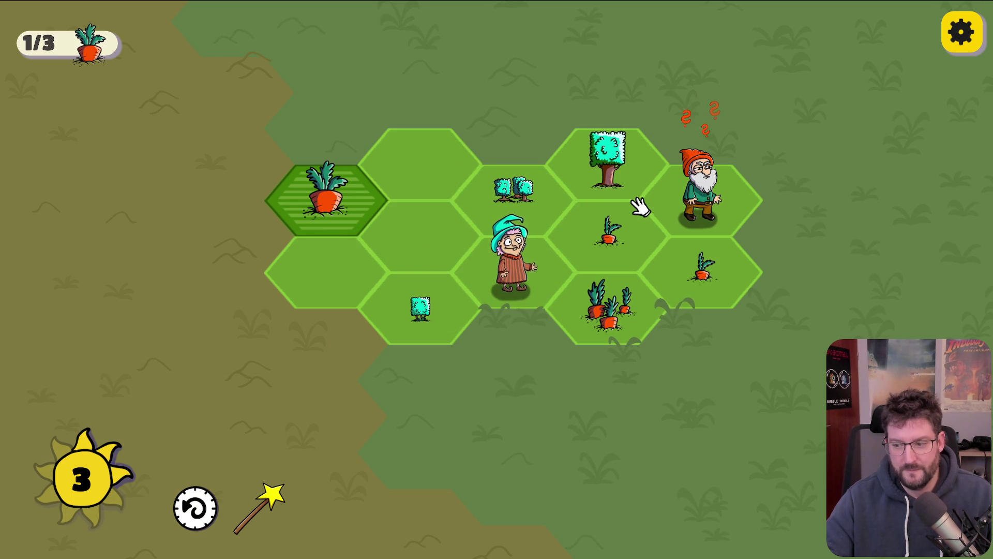
pyautogui.click(705, 209)
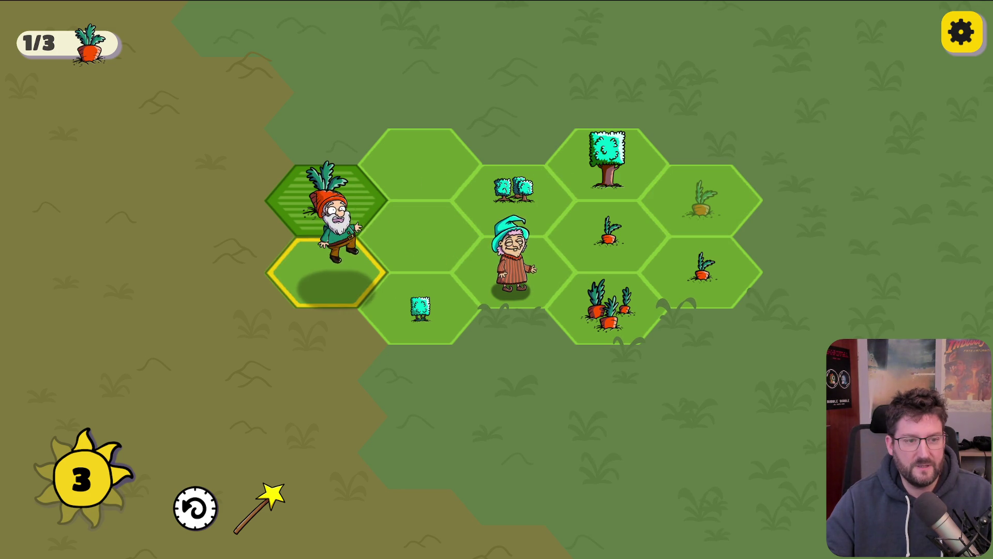
pyautogui.click(611, 233)
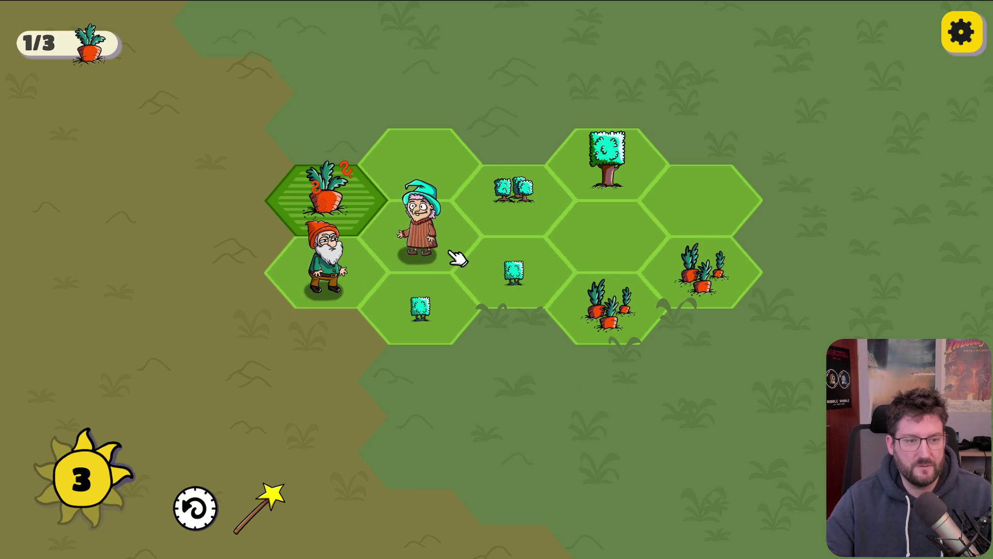
pyautogui.moveTo(348, 268); pyautogui.dragTo(429, 185)
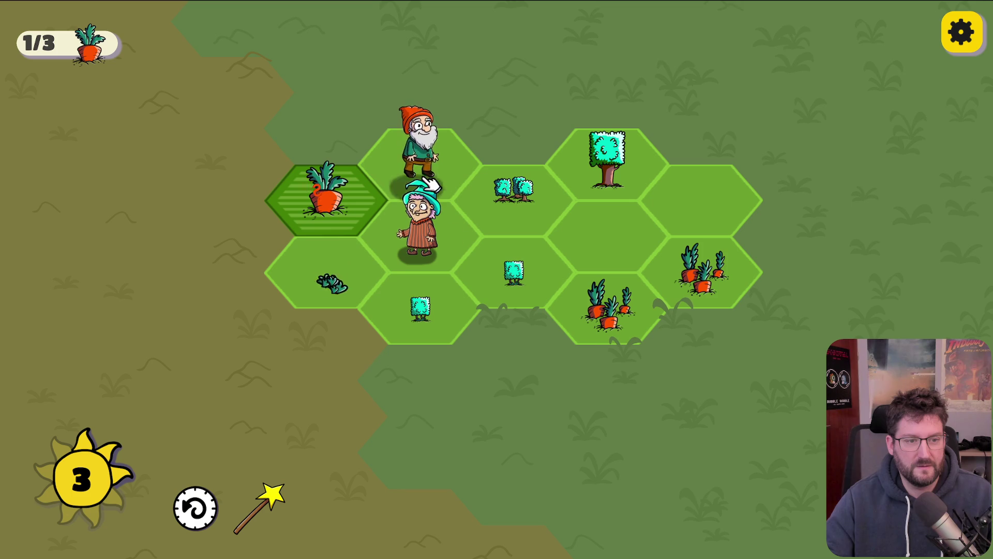
pyautogui.moveTo(428, 233); pyautogui.dragTo(588, 244)
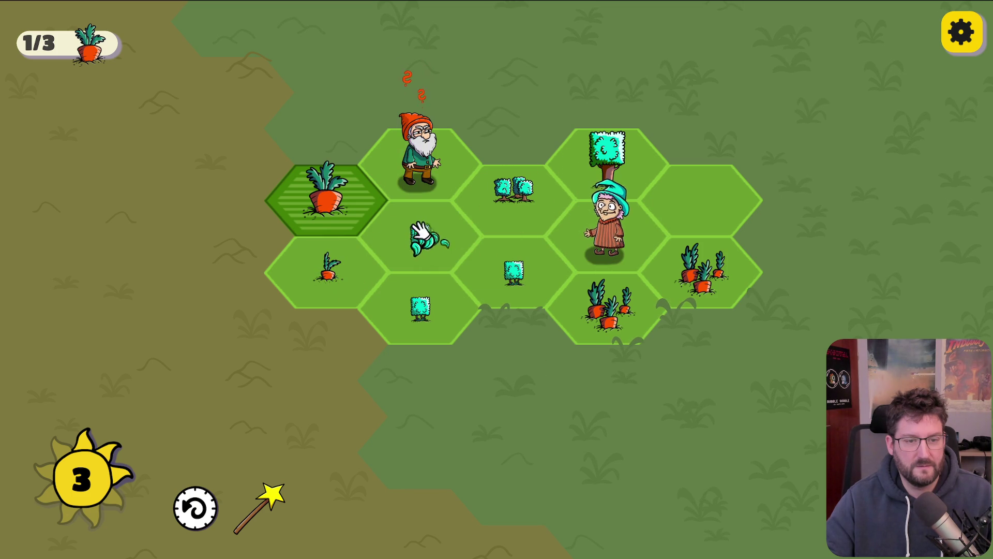
# Move the witch and gnome, grow the top carrot bunch, and cast the wand on the bush hex
pyautogui.click(512, 272)
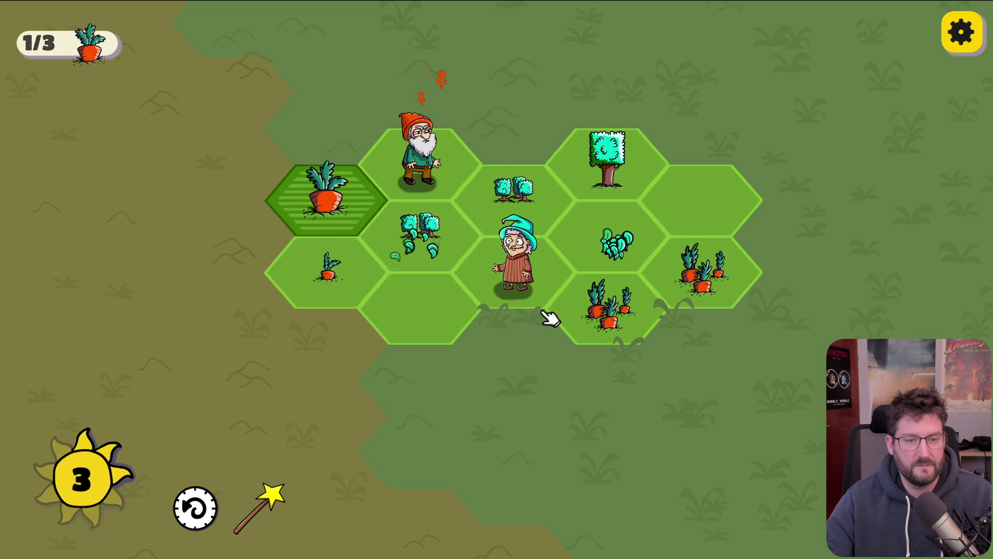
pyautogui.moveTo(439, 172); pyautogui.dragTo(439, 345)
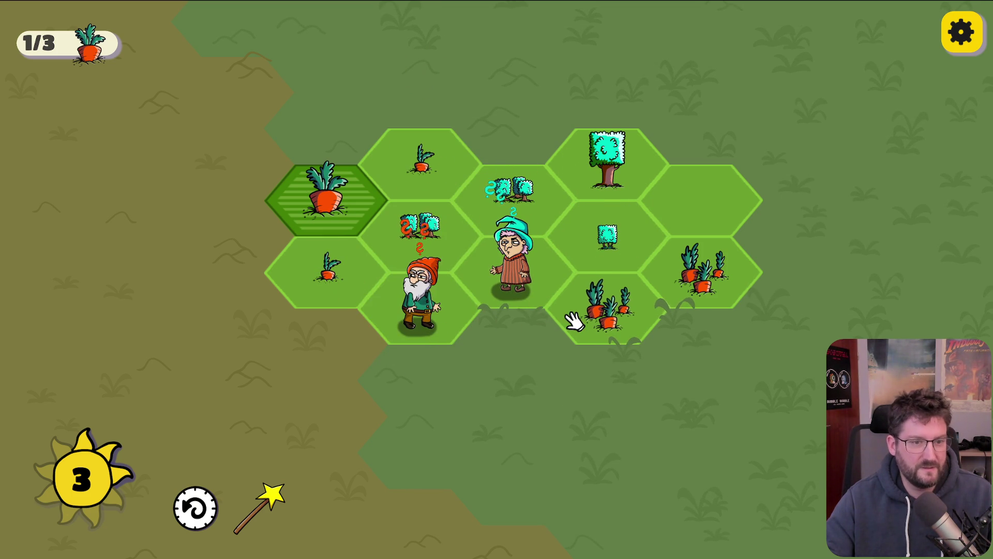
pyautogui.moveTo(532, 281); pyautogui.dragTo(677, 181)
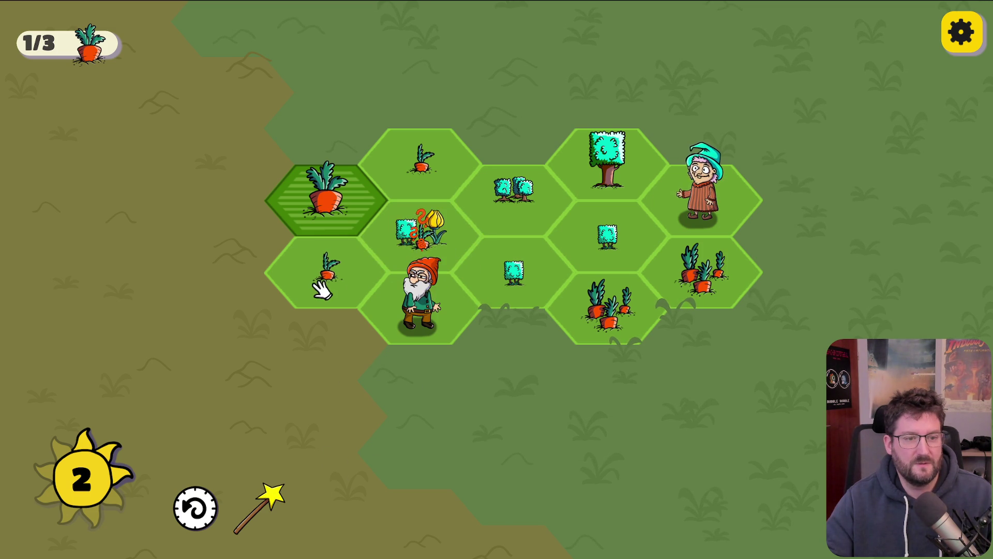
pyautogui.click(464, 141)
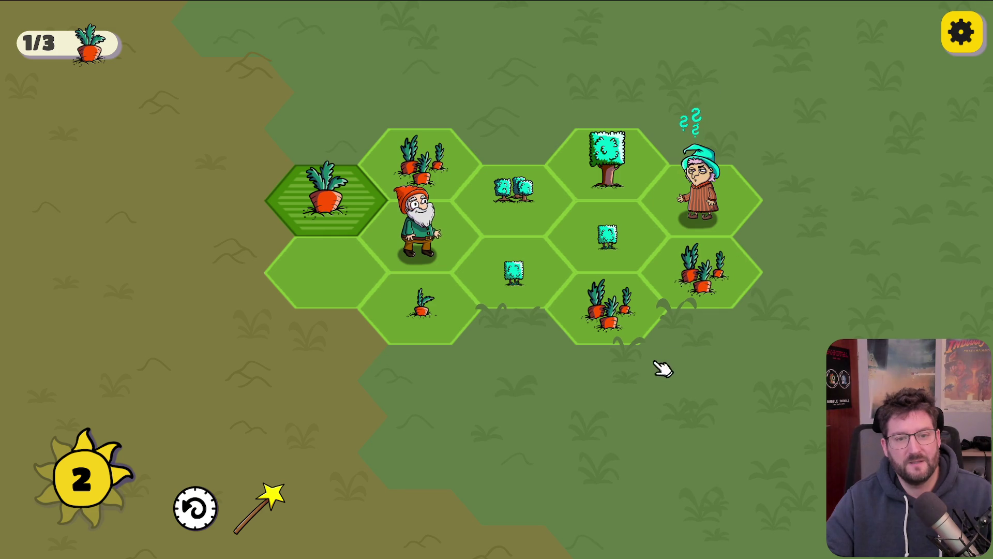
pyautogui.click(270, 510)
pyautogui.click(527, 206)
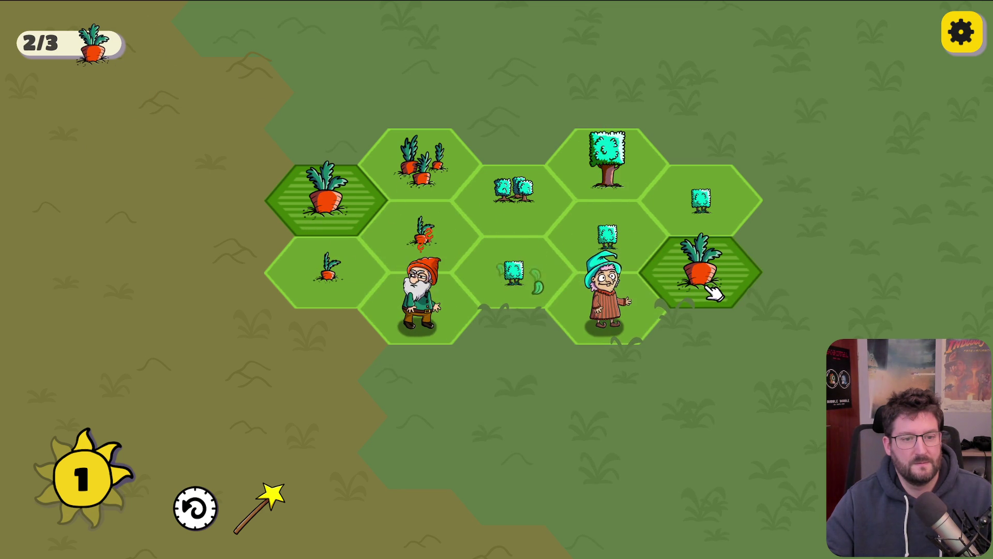
# Clear a bush, merge carrots into the middle-left hex, and move the witch beside the first big carrot
pyautogui.click(512, 279)
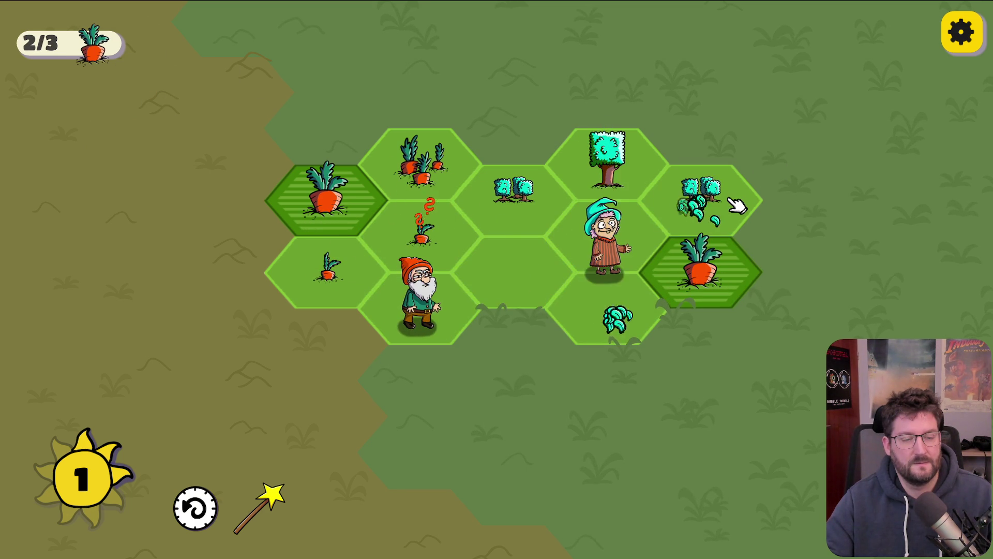
pyautogui.click(410, 280)
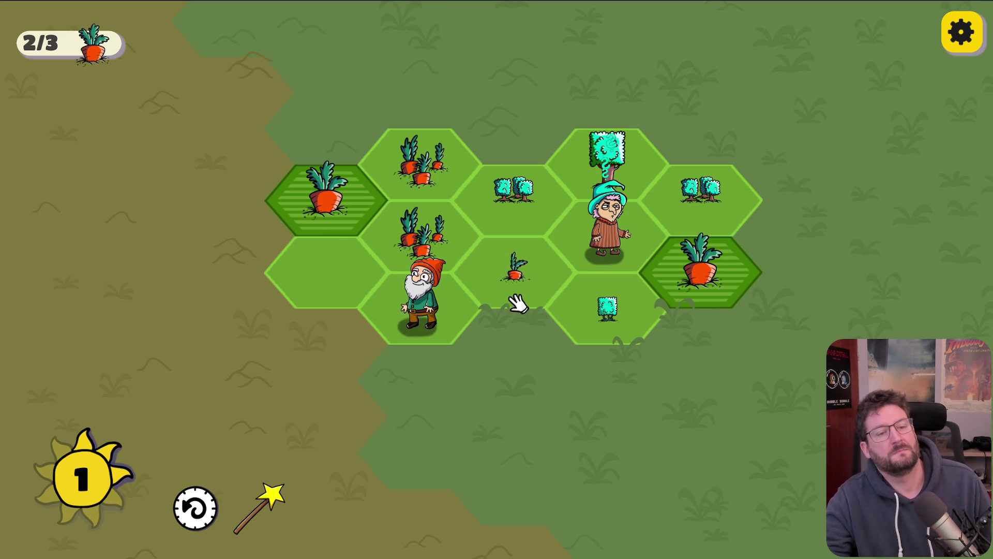
pyautogui.click(525, 274)
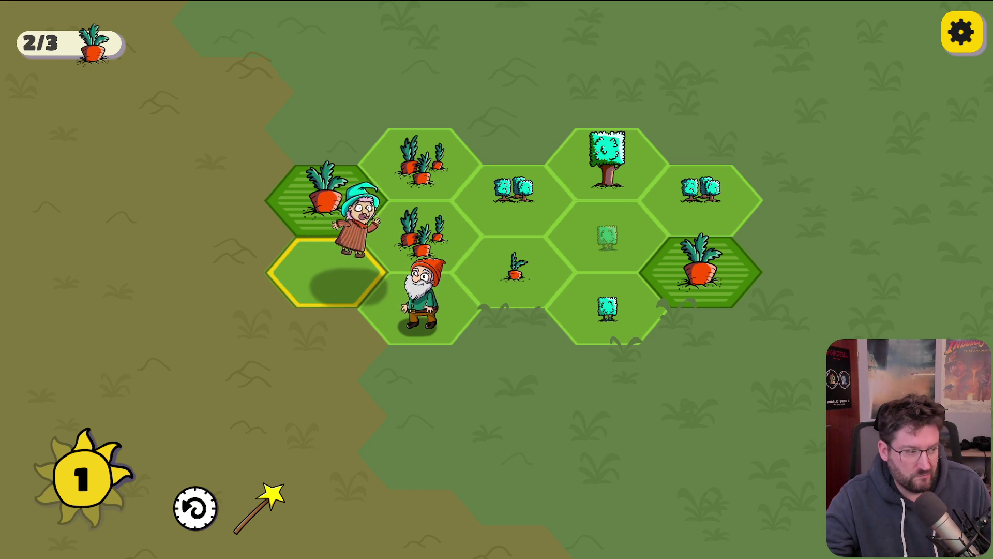
pyautogui.click(365, 277)
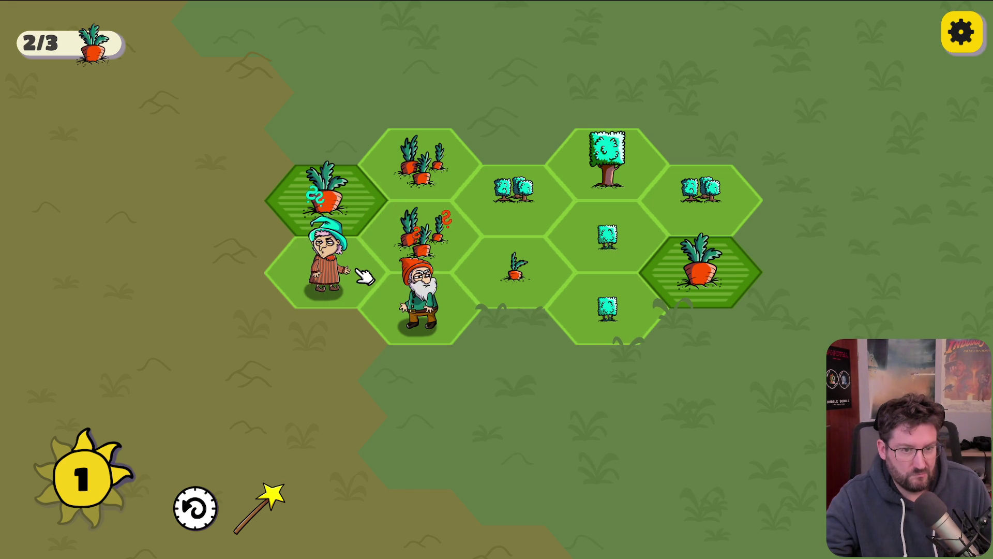
# Use the magic wand to turn the tree into bushes, move the gnome, and merge carrots into the third big carrot
pyautogui.click(278, 499)
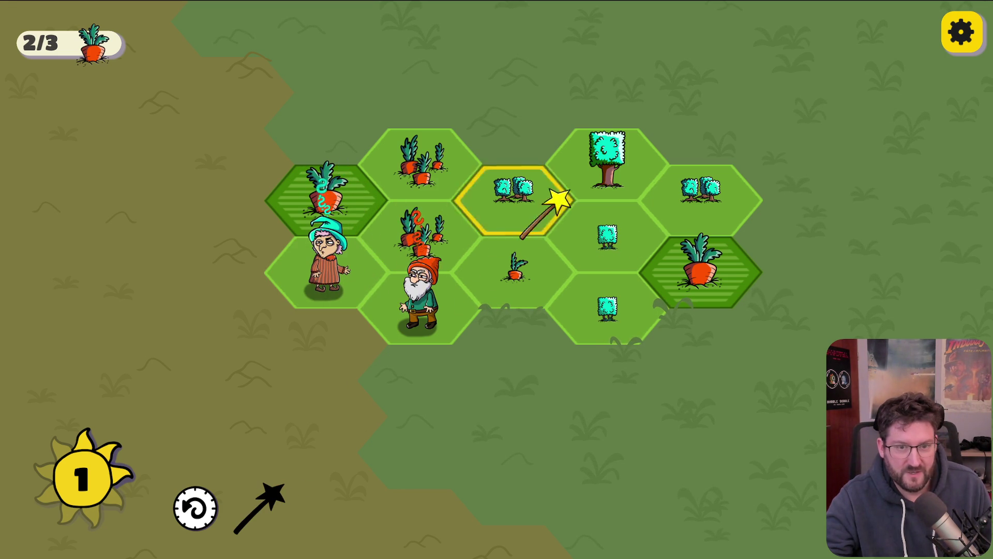
pyautogui.click(622, 149)
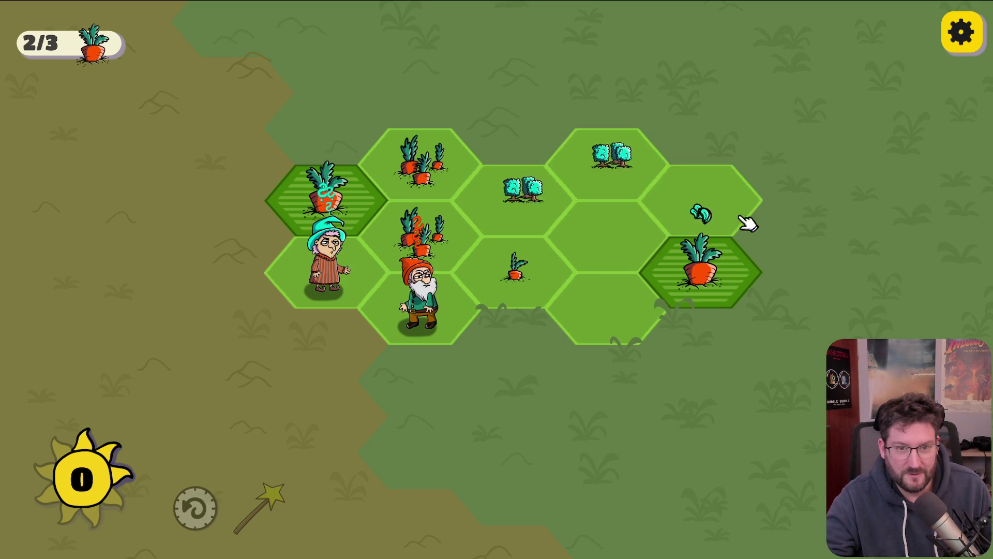
pyautogui.moveTo(424, 295)
pyautogui.mouseDown()
pyautogui.moveTo(506, 165)
pyautogui.moveTo(512, 189)
pyautogui.mouseUp()
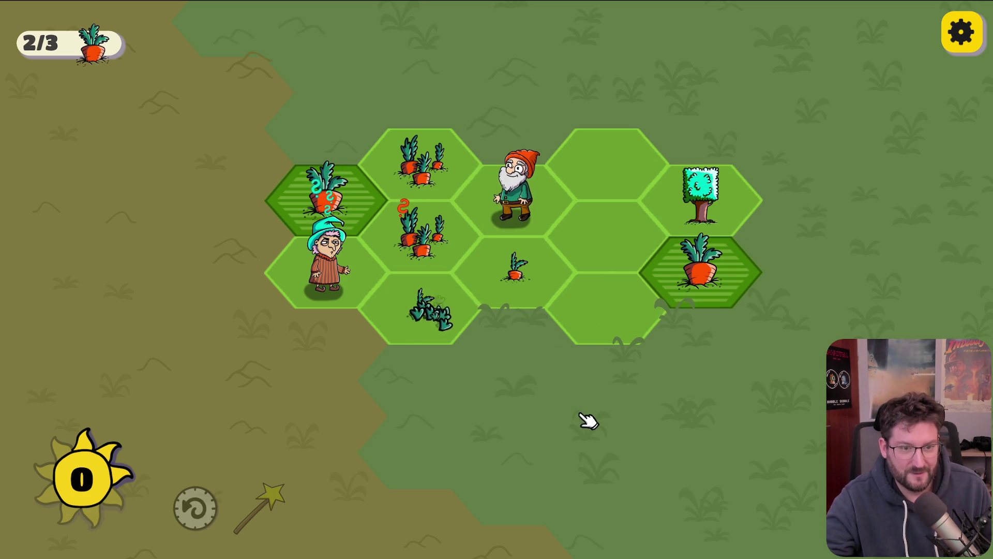
pyautogui.moveTo(328, 284)
pyautogui.mouseDown()
pyautogui.moveTo(623, 326)
pyautogui.moveTo(629, 342)
pyautogui.mouseUp()
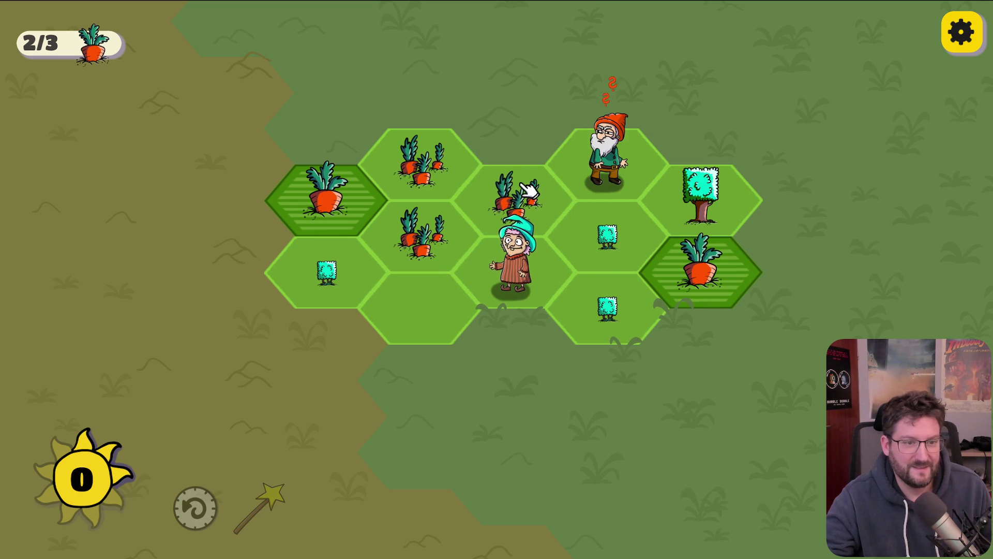
pyautogui.moveTo(527, 200); pyautogui.dragTo(397, 232)
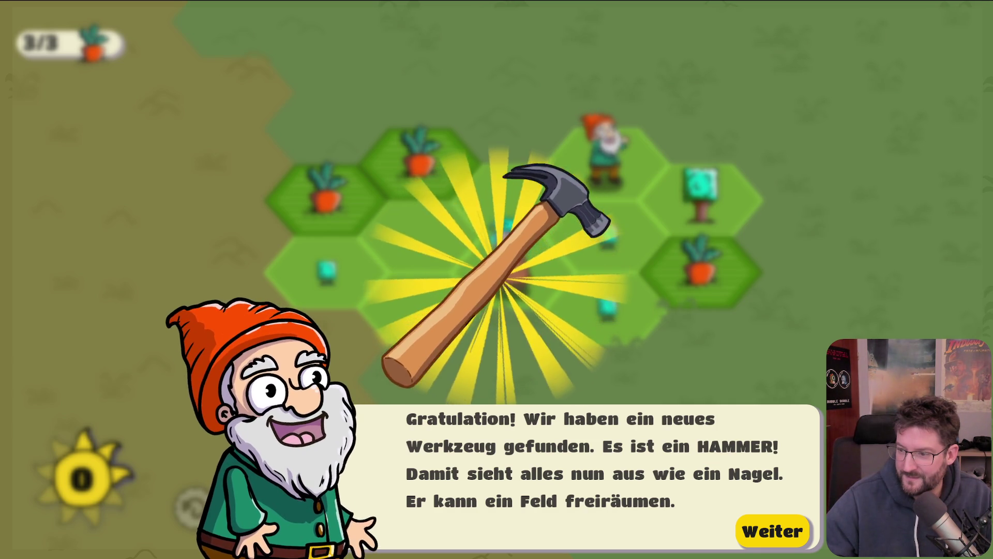
# Close the hammer message, open the sheep level Schlafprobleme, dismiss its intro and make a first move
pyautogui.click(774, 531)
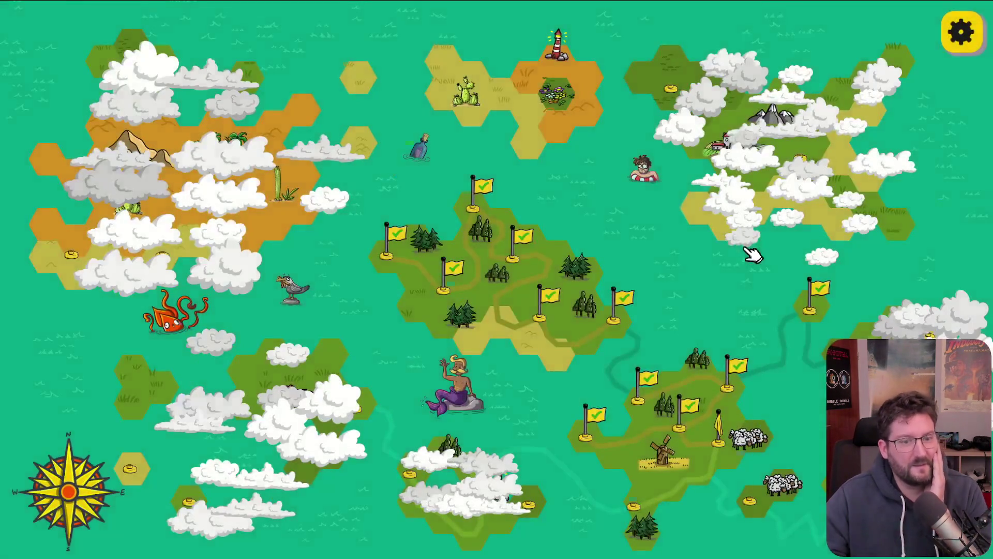
pyautogui.click(716, 429)
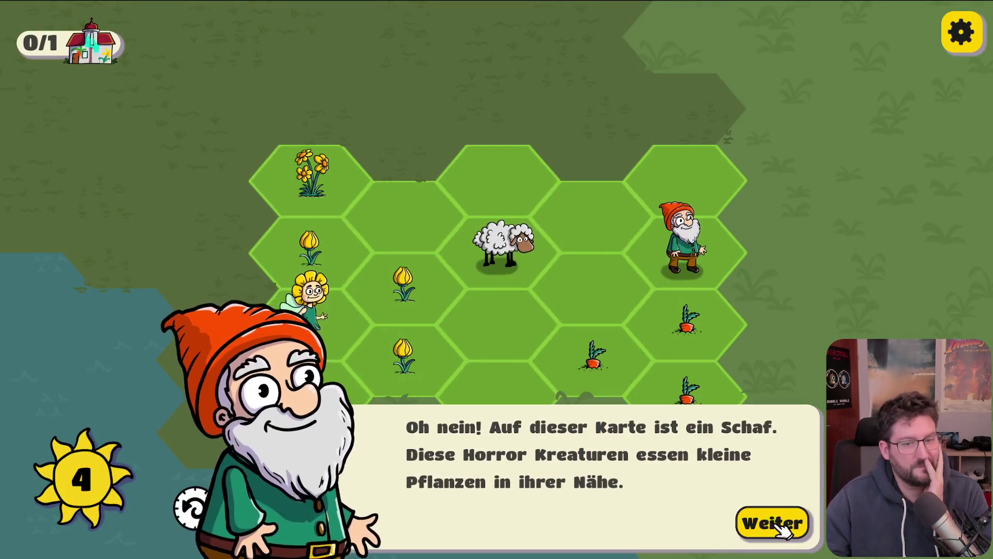
pyautogui.click(750, 521)
pyautogui.click(387, 330)
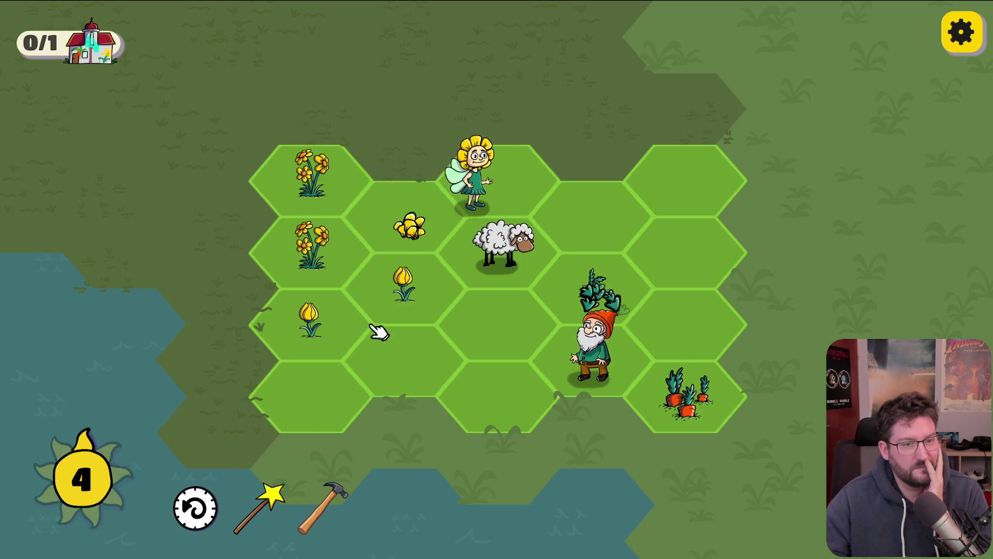
# Plant flowers on empty hexes and merge tulips into daffodils on the left
pyautogui.click(406, 240)
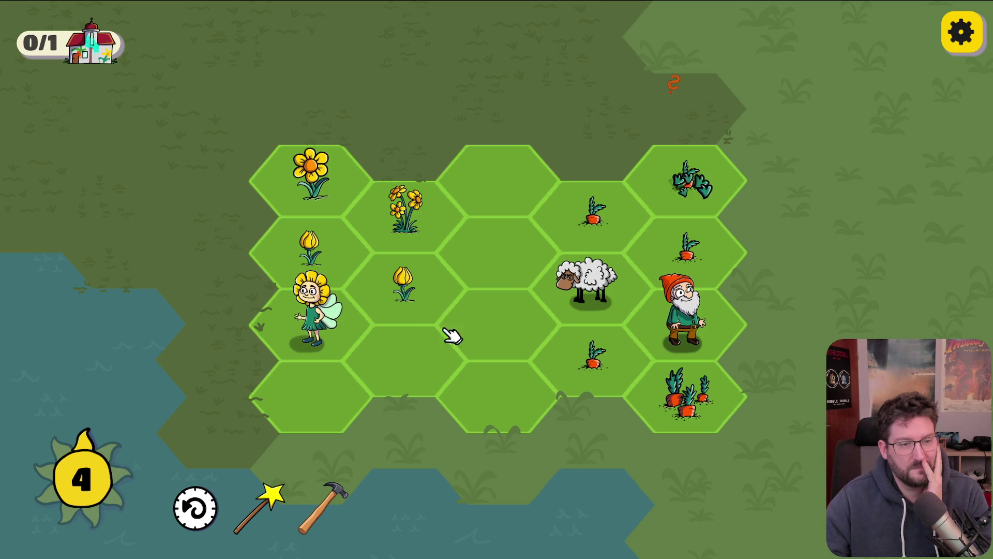
pyautogui.click(700, 314)
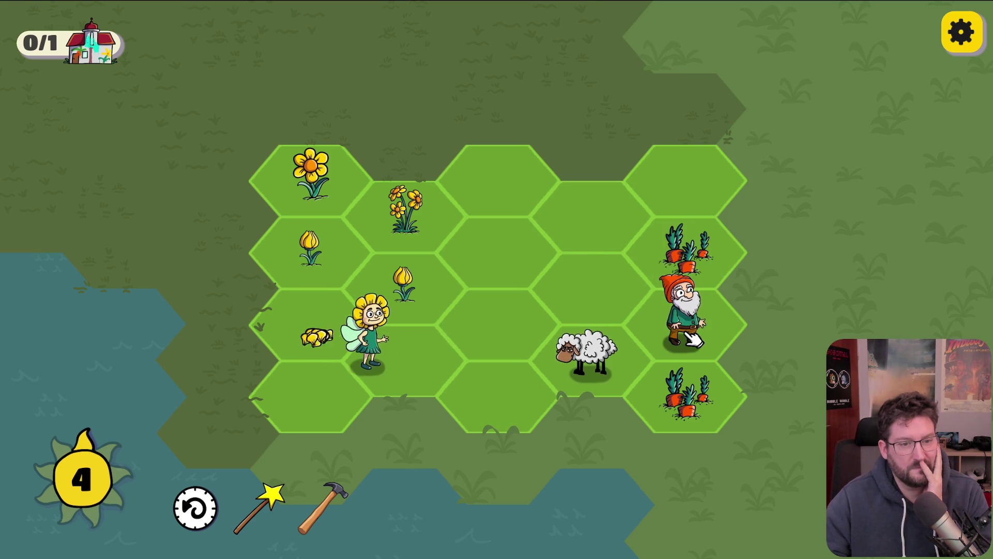
pyautogui.click(315, 259)
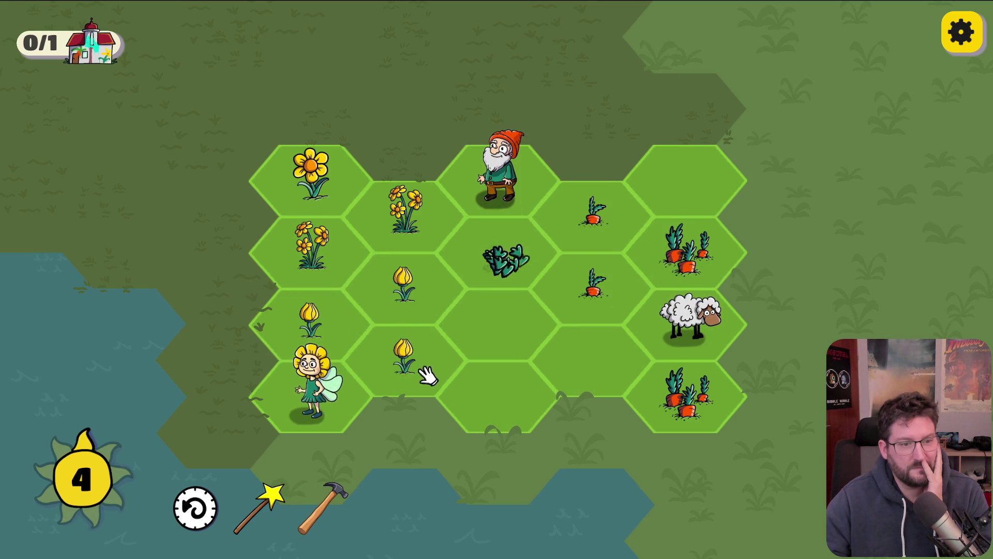
pyautogui.moveTo(403, 364)
pyautogui.mouseDown()
pyautogui.moveTo(400, 299)
pyautogui.moveTo(310, 249)
pyautogui.moveTo(403, 210)
pyautogui.mouseUp()
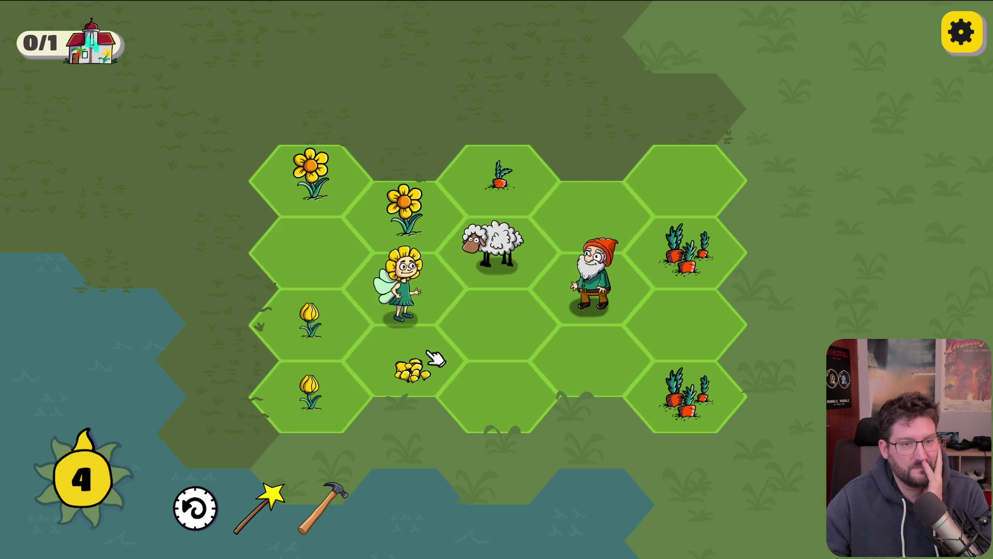
pyautogui.moveTo(322, 382); pyautogui.dragTo(321, 318)
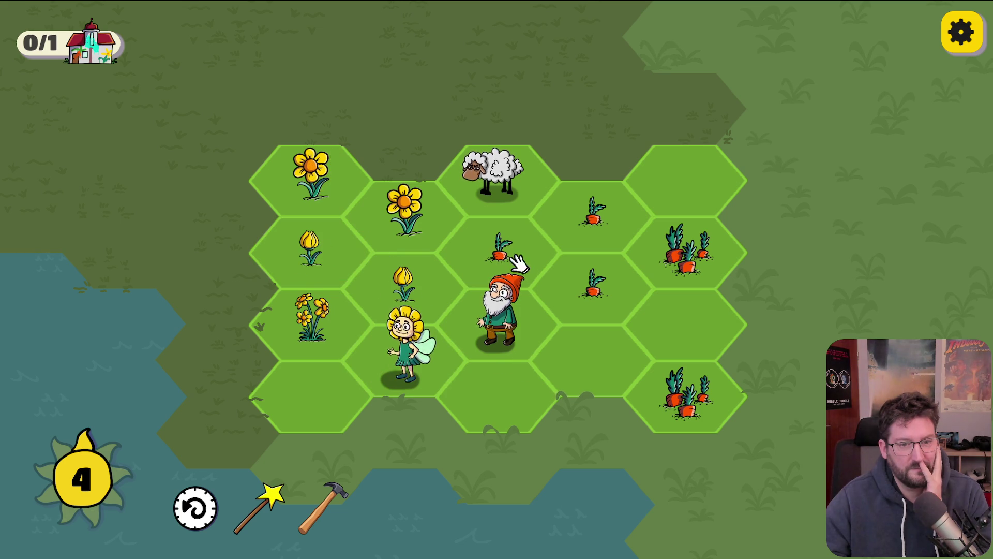
# Merge carrots into bunches, move the gnome and fairy, and merge three yellow flowers into a flower house
pyautogui.moveTo(594, 268); pyautogui.dragTo(594, 269)
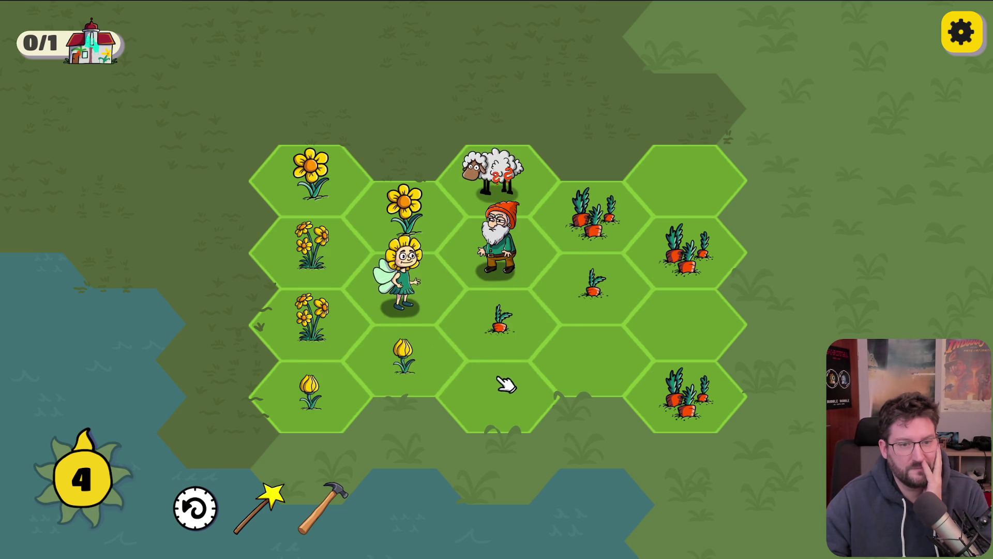
pyautogui.moveTo(502, 268); pyautogui.dragTo(661, 338)
pyautogui.moveTo(496, 310)
pyautogui.mouseDown()
pyautogui.moveTo(503, 326)
pyautogui.moveTo(594, 284)
pyautogui.mouseUp()
pyautogui.moveTo(312, 386)
pyautogui.mouseDown()
pyautogui.moveTo(399, 282)
pyautogui.moveTo(318, 243)
pyautogui.moveTo(343, 233)
pyautogui.mouseUp()
pyautogui.moveTo(404, 207)
pyautogui.mouseDown()
pyautogui.moveTo(310, 249)
pyautogui.moveTo(310, 176)
pyautogui.mouseUp()
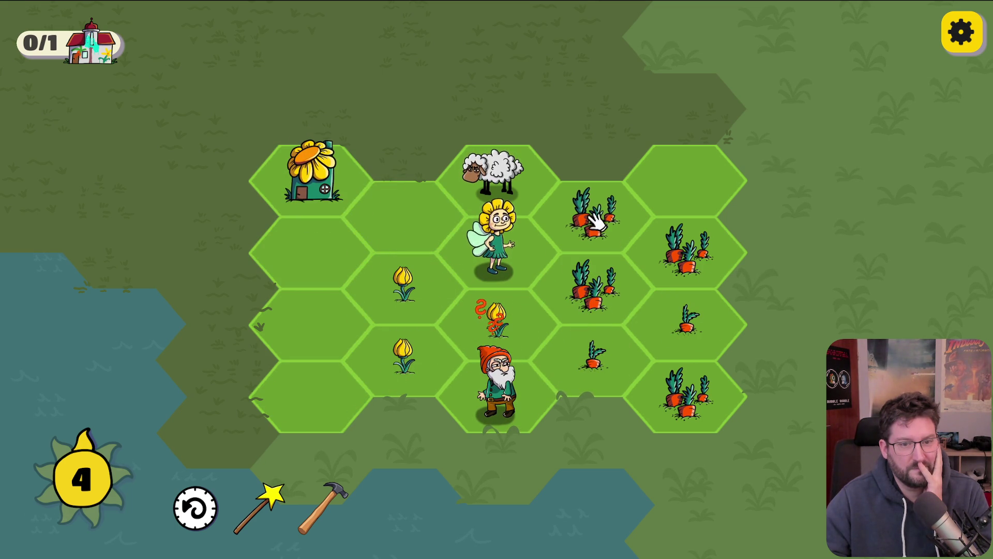
# Chain carrots into triple carrots and big carrots, and tulips into daisies
pyautogui.moveTo(594, 212)
pyautogui.mouseDown()
pyautogui.moveTo(745, 250)
pyautogui.moveTo(727, 255)
pyautogui.mouseUp()
pyautogui.moveTo(498, 330); pyautogui.dragTo(443, 277)
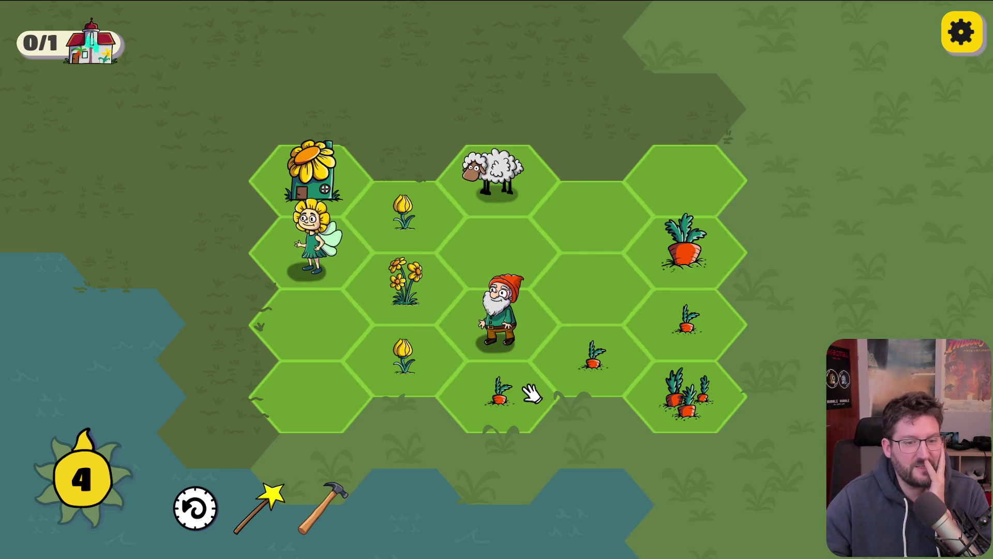
pyautogui.moveTo(521, 390); pyautogui.dragTo(643, 336)
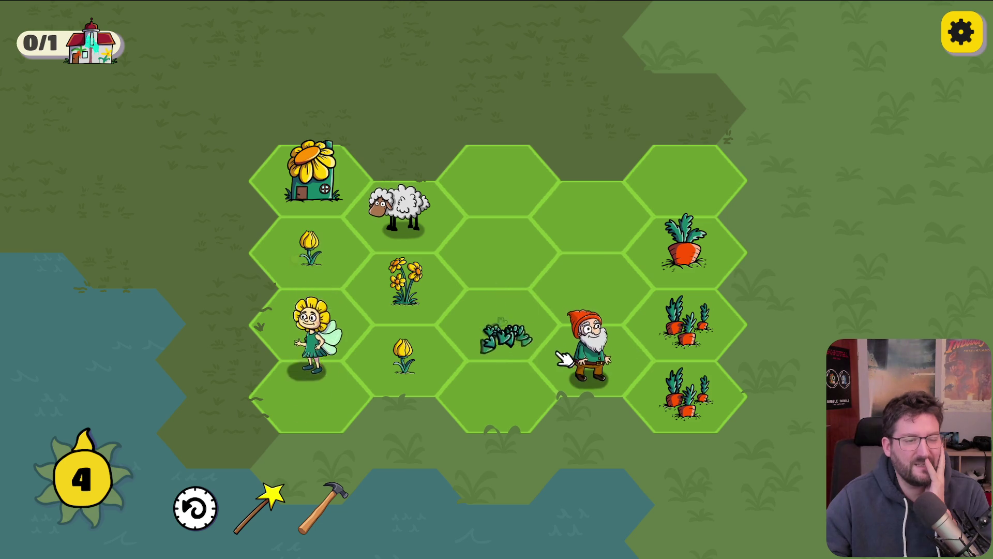
pyautogui.moveTo(458, 357); pyautogui.dragTo(311, 243)
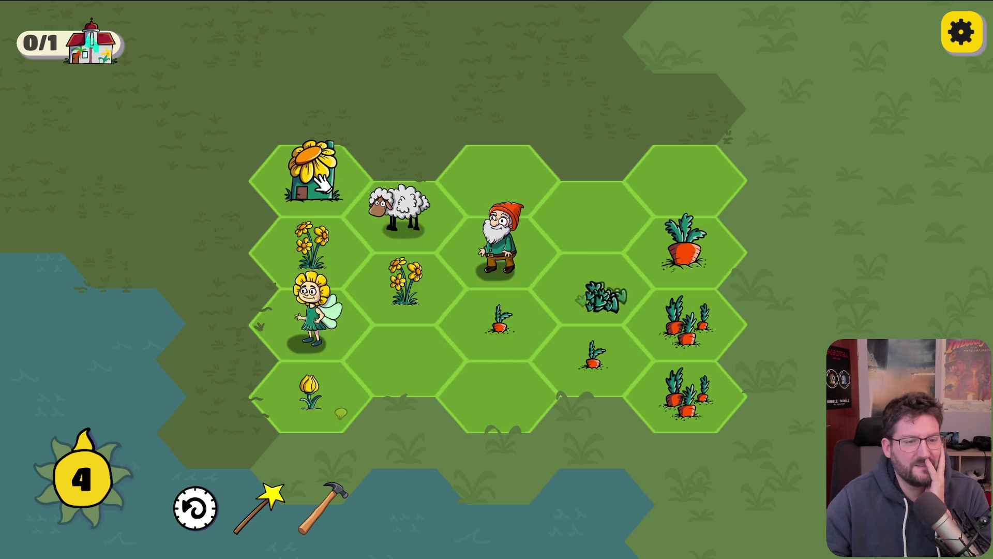
pyautogui.moveTo(497, 316); pyautogui.dragTo(595, 293)
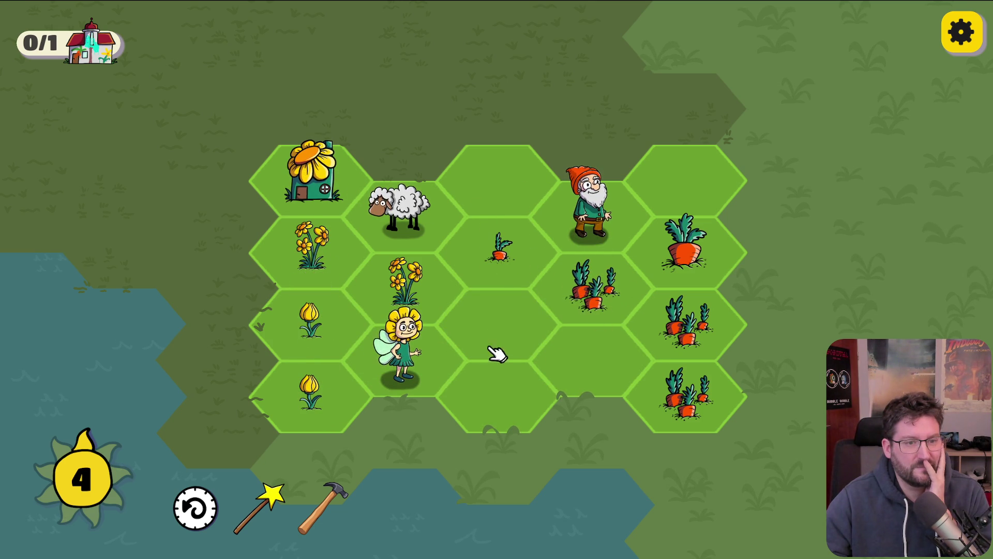
pyautogui.moveTo(686, 398)
pyautogui.mouseDown()
pyautogui.moveTo(659, 321)
pyautogui.moveTo(602, 302)
pyautogui.mouseUp()
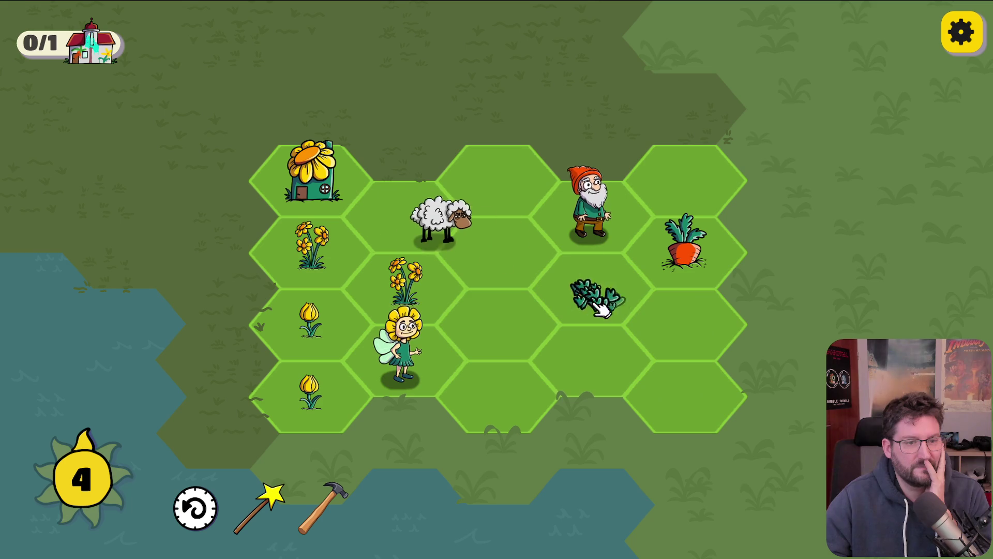
# Merge flower patches into a sunflower and flower bunch, and move the gnome next to the sheep
pyautogui.moveTo(414, 369)
pyautogui.mouseDown()
pyautogui.moveTo(310, 320)
pyautogui.moveTo(307, 304)
pyautogui.mouseUp()
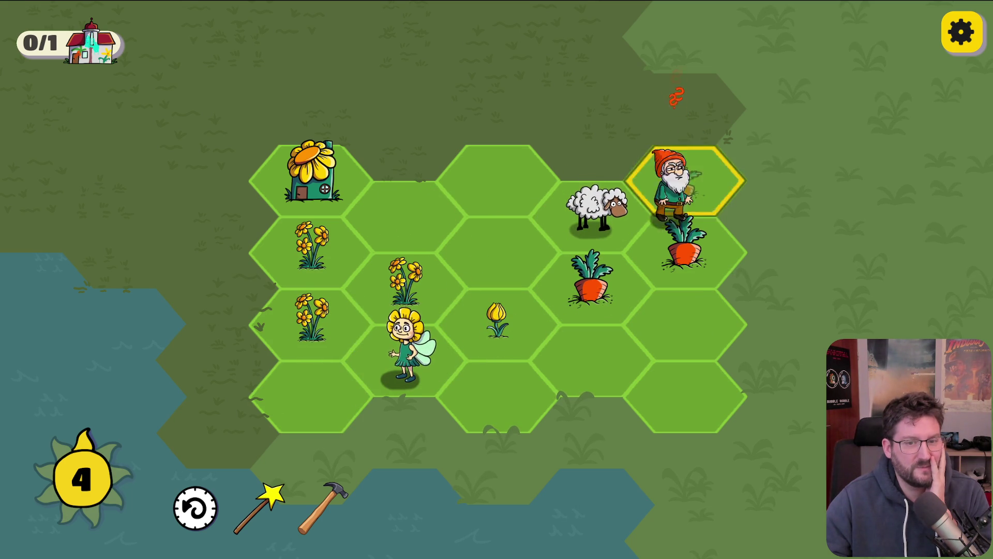
pyautogui.moveTo(675, 202); pyautogui.dragTo(683, 339)
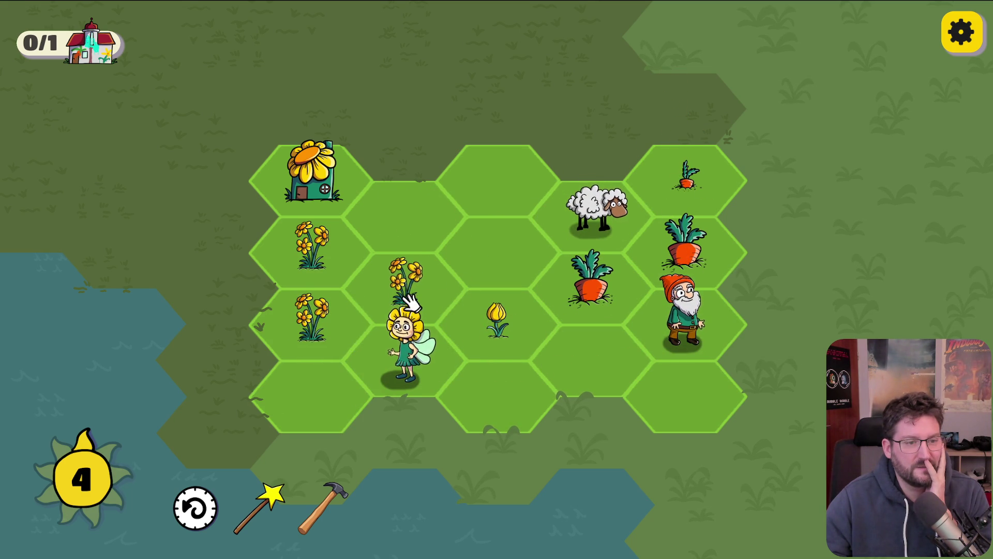
pyautogui.moveTo(411, 308); pyautogui.dragTo(319, 221)
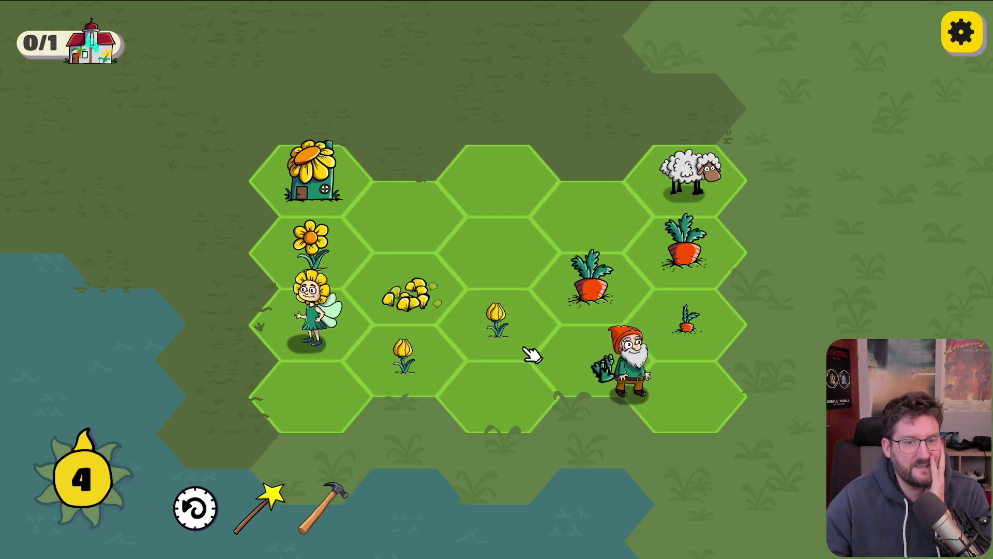
pyautogui.moveTo(515, 326); pyautogui.dragTo(377, 293)
pyautogui.moveTo(663, 385); pyautogui.dragTo(627, 239)
pyautogui.moveTo(580, 348); pyautogui.dragTo(705, 321)
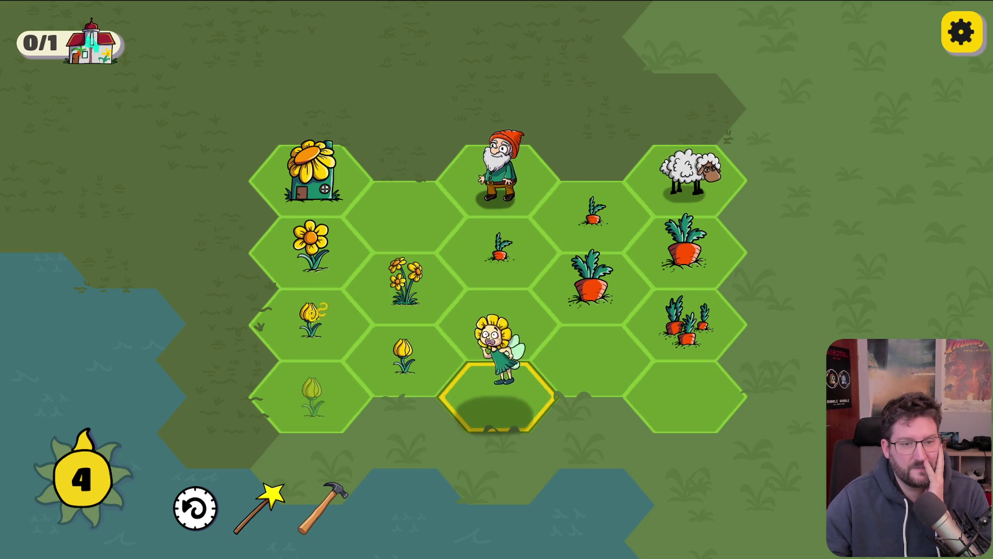
# Merge tulips into daisies and daffodils, sprouts into a carrot cluster, and flowers into a sunflower
pyautogui.moveTo(398, 364)
pyautogui.mouseDown()
pyautogui.moveTo(266, 317)
pyautogui.moveTo(310, 303)
pyautogui.mouseUp()
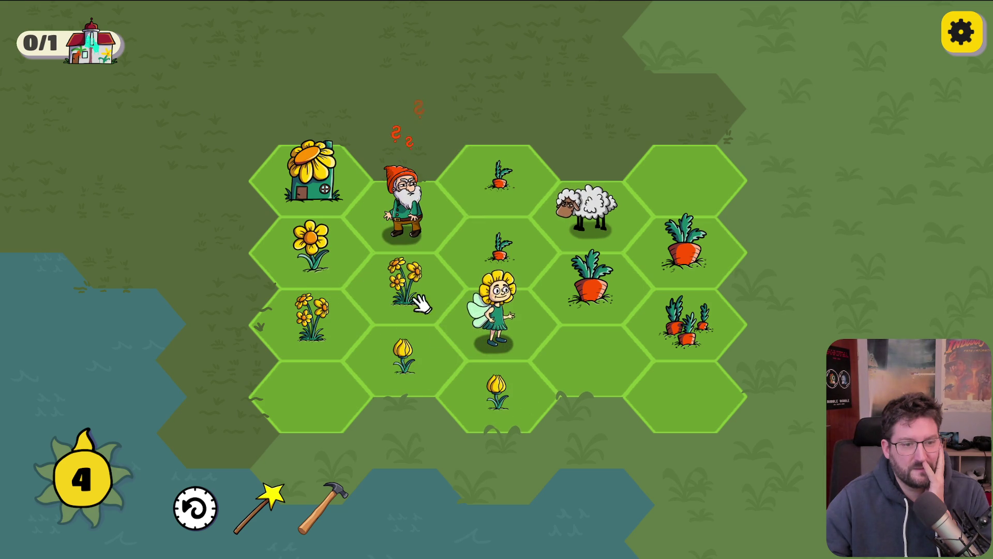
pyautogui.moveTo(420, 232)
pyautogui.mouseDown()
pyautogui.moveTo(694, 160)
pyautogui.moveTo(696, 362)
pyautogui.mouseUp()
pyautogui.moveTo(423, 222); pyautogui.dragTo(499, 244)
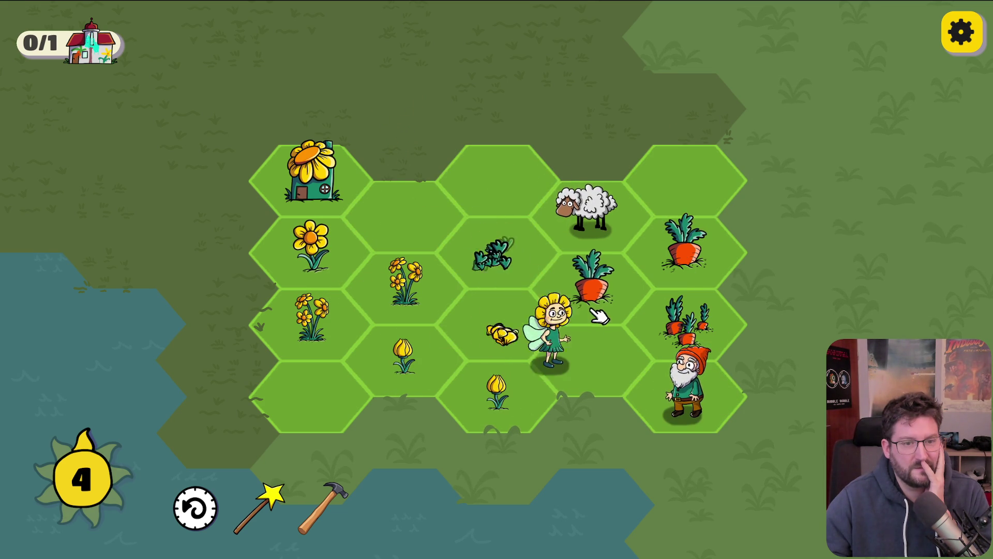
pyautogui.moveTo(509, 396); pyautogui.dragTo(390, 348)
pyautogui.moveTo(405, 282)
pyautogui.mouseDown()
pyautogui.moveTo(403, 325)
pyautogui.moveTo(333, 306)
pyautogui.mouseUp()
pyautogui.moveTo(684, 387)
pyautogui.mouseDown()
pyautogui.moveTo(684, 197)
pyautogui.moveTo(653, 369)
pyautogui.moveTo(644, 366)
pyautogui.mouseUp()
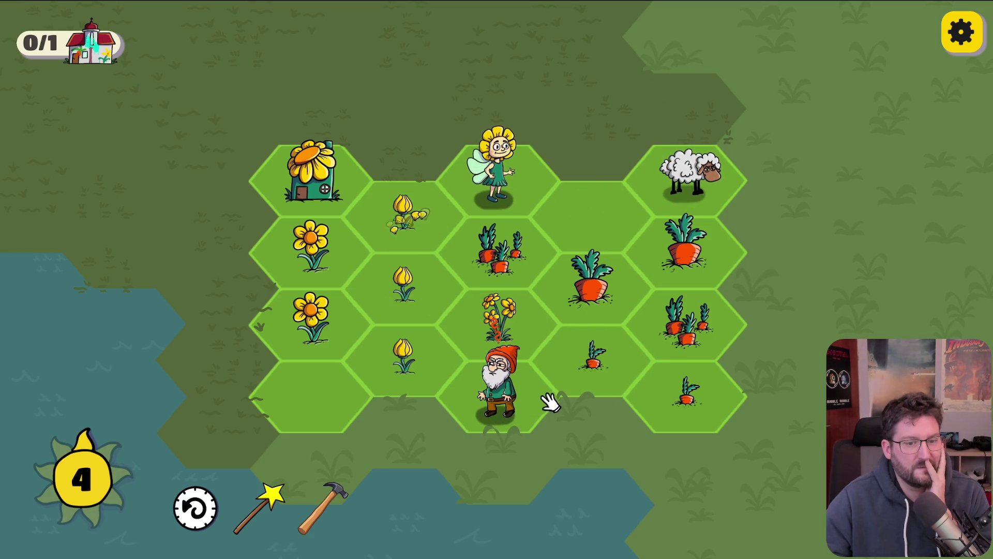
# Merge carrot sprouts into a bunch, send the fairy bottom-left, and chain daffodils and sunflowers into a flower house
pyautogui.moveTo(404, 353); pyautogui.dragTo(435, 204)
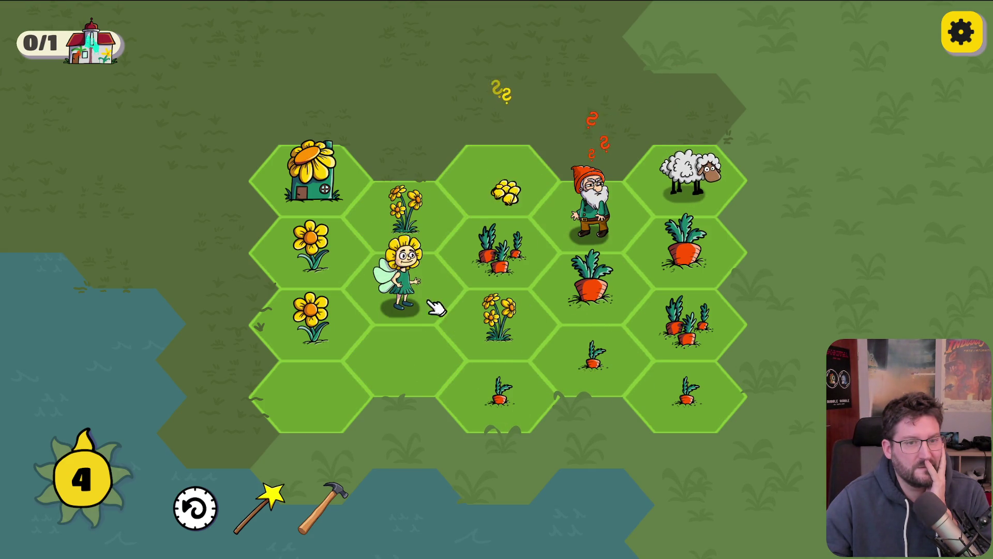
pyautogui.moveTo(548, 401); pyautogui.dragTo(704, 398)
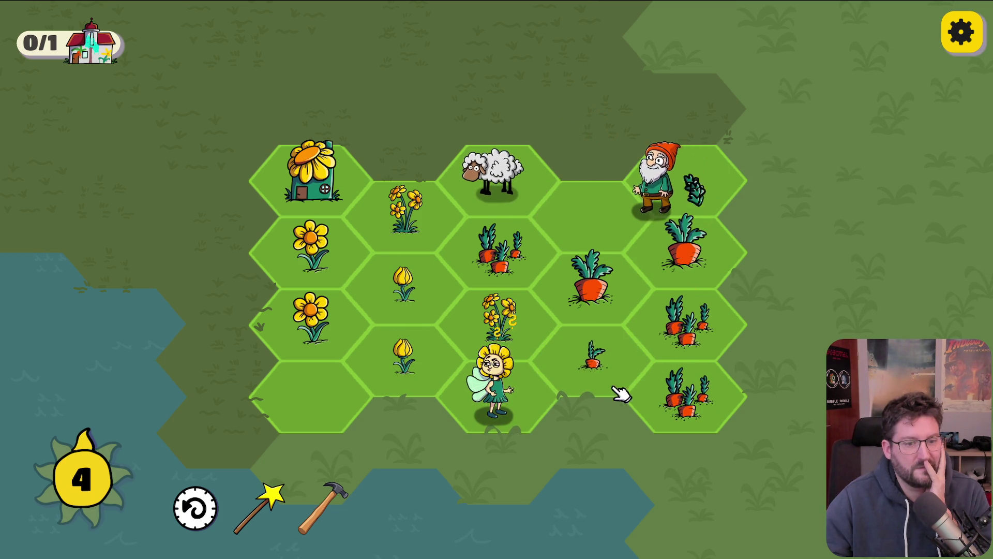
pyautogui.click(339, 401)
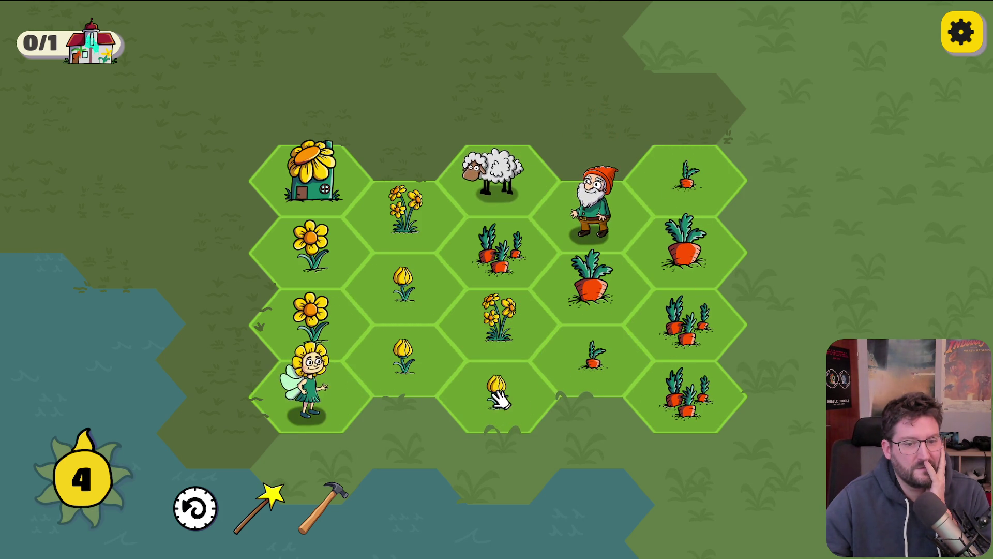
pyautogui.click(462, 397)
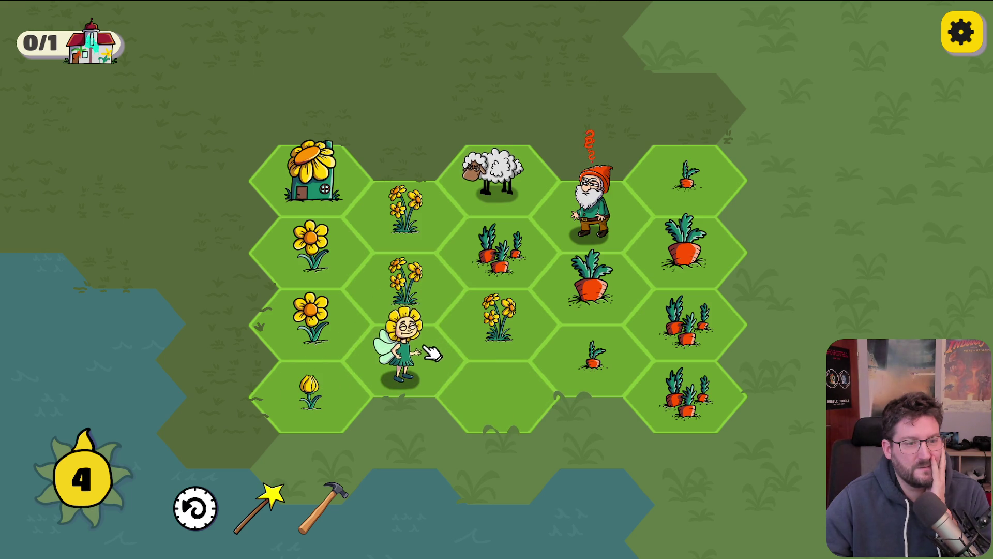
pyautogui.moveTo(497, 331)
pyautogui.mouseDown()
pyautogui.moveTo(417, 265)
pyautogui.moveTo(406, 207)
pyautogui.mouseUp()
pyautogui.moveTo(324, 330); pyautogui.dragTo(414, 212)
# Merge tulips into a daffodil, move the gnome to the centre, and chain carrot bunches into a house
pyautogui.moveTo(310, 395)
pyautogui.mouseDown()
pyautogui.moveTo(355, 381)
pyautogui.moveTo(404, 285)
pyautogui.mouseUp()
pyautogui.click(587, 217)
pyautogui.moveTo(587, 217)
pyautogui.mouseDown()
pyautogui.moveTo(496, 324)
pyautogui.moveTo(543, 343)
pyautogui.mouseUp()
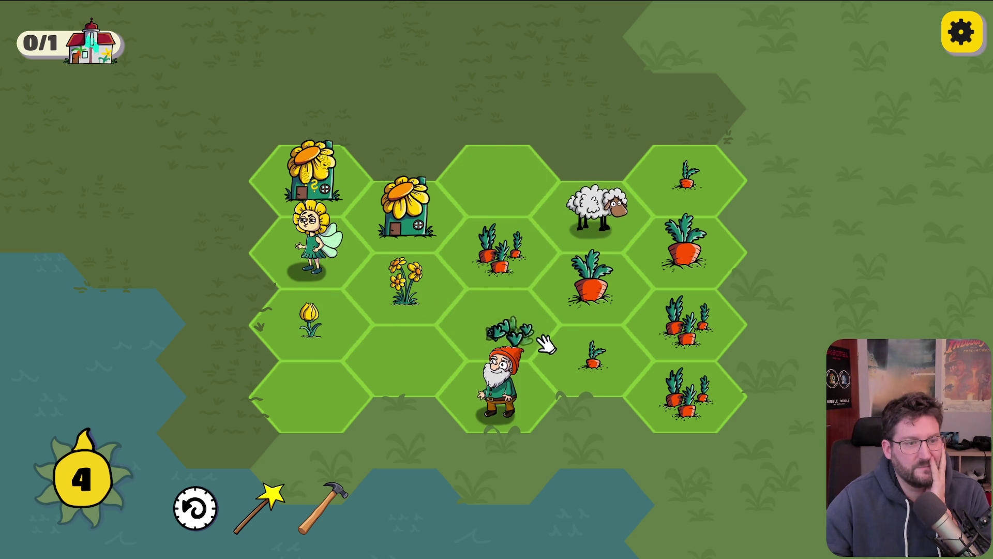
pyautogui.moveTo(404, 357); pyautogui.dragTo(322, 213)
pyautogui.moveTo(504, 406); pyautogui.dragTo(500, 324)
pyautogui.moveTo(595, 361); pyautogui.dragTo(675, 397)
pyautogui.moveTo(594, 306)
pyautogui.mouseDown()
pyautogui.moveTo(590, 282)
pyautogui.moveTo(719, 263)
pyautogui.moveTo(711, 256)
pyautogui.mouseUp()
# Chain carrots into bunches and merge tulips and flower bunches into daisies
pyautogui.moveTo(425, 361); pyautogui.dragTo(522, 341)
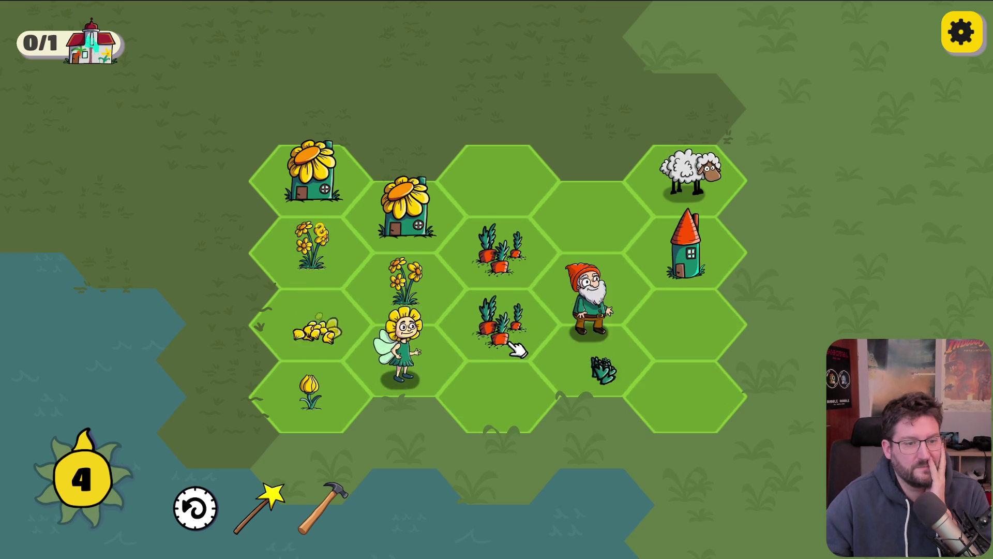
pyautogui.moveTo(408, 368); pyautogui.dragTo(344, 306)
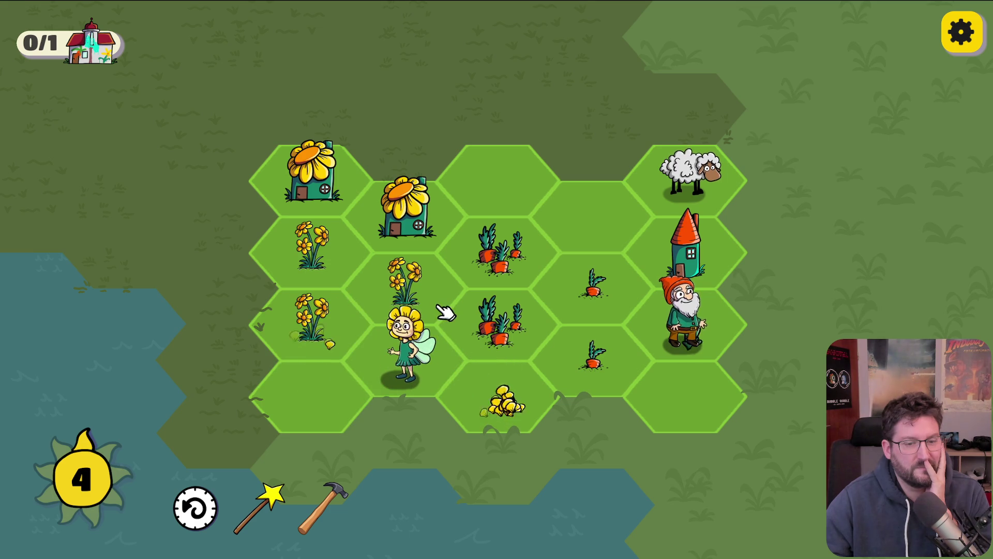
pyautogui.moveTo(641, 369)
pyautogui.mouseDown()
pyautogui.moveTo(683, 324)
pyautogui.moveTo(569, 279)
pyautogui.mouseUp()
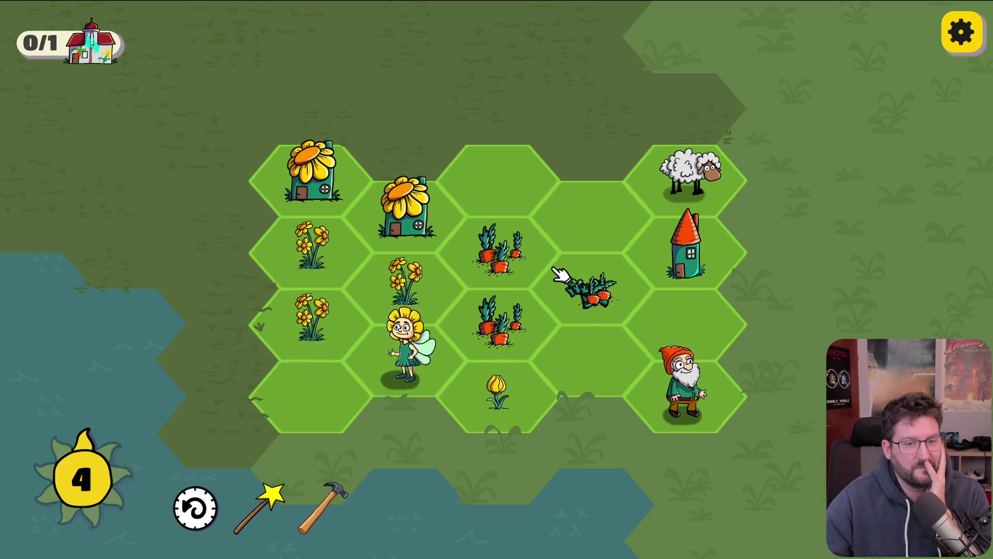
pyautogui.moveTo(499, 254); pyautogui.dragTo(484, 325)
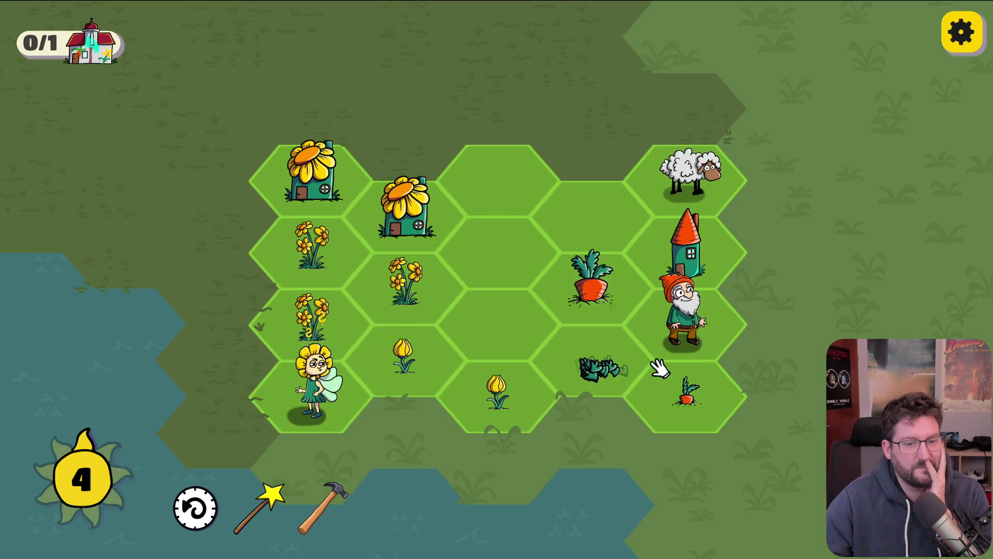
pyautogui.moveTo(313, 333); pyautogui.dragTo(349, 250)
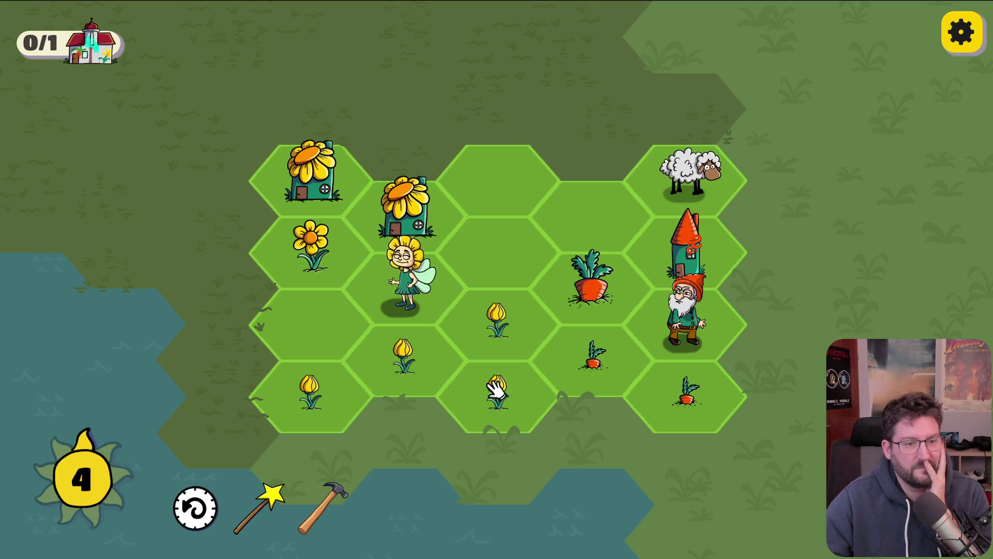
pyautogui.moveTo(593, 354)
pyautogui.mouseDown()
pyautogui.moveTo(705, 382)
pyautogui.moveTo(693, 385)
pyautogui.mouseUp()
# Merge tulips into a sun and daffodils, sprouts into a carrot cluster, and move the gnome below the sheep
pyautogui.moveTo(310, 390)
pyautogui.mouseDown()
pyautogui.moveTo(455, 366)
pyautogui.moveTo(498, 318)
pyautogui.mouseUp()
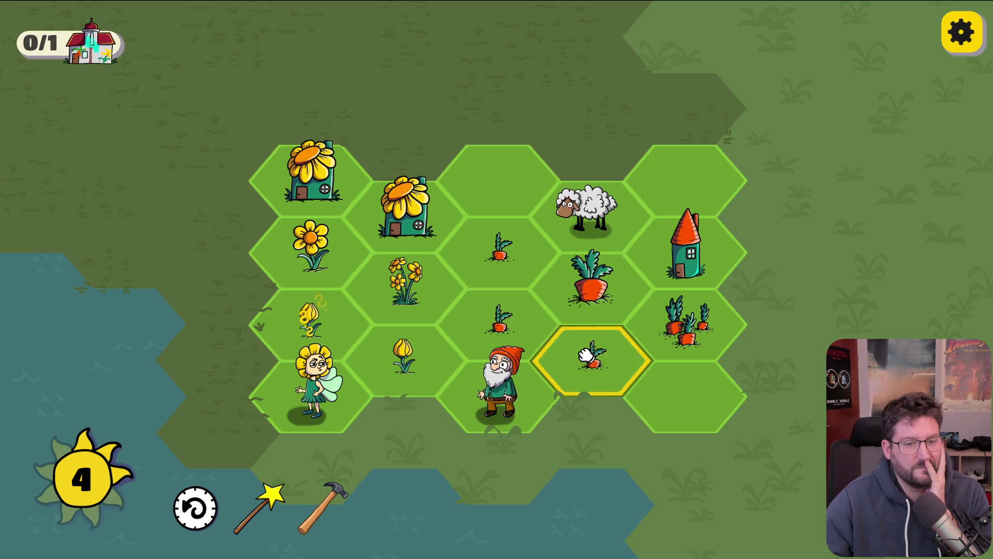
pyautogui.moveTo(595, 356); pyautogui.dragTo(500, 249)
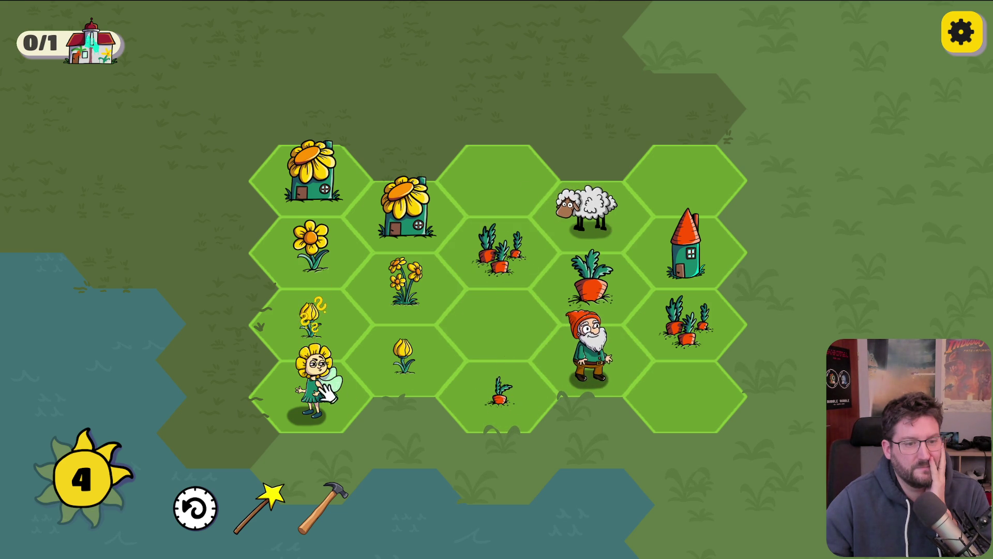
pyautogui.moveTo(493, 338); pyautogui.dragTo(311, 395)
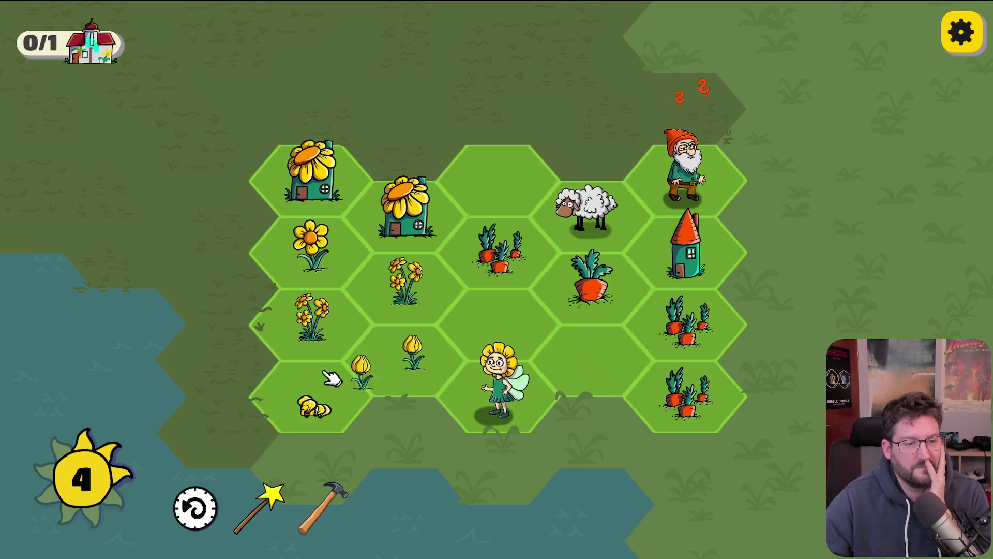
pyautogui.click(339, 313)
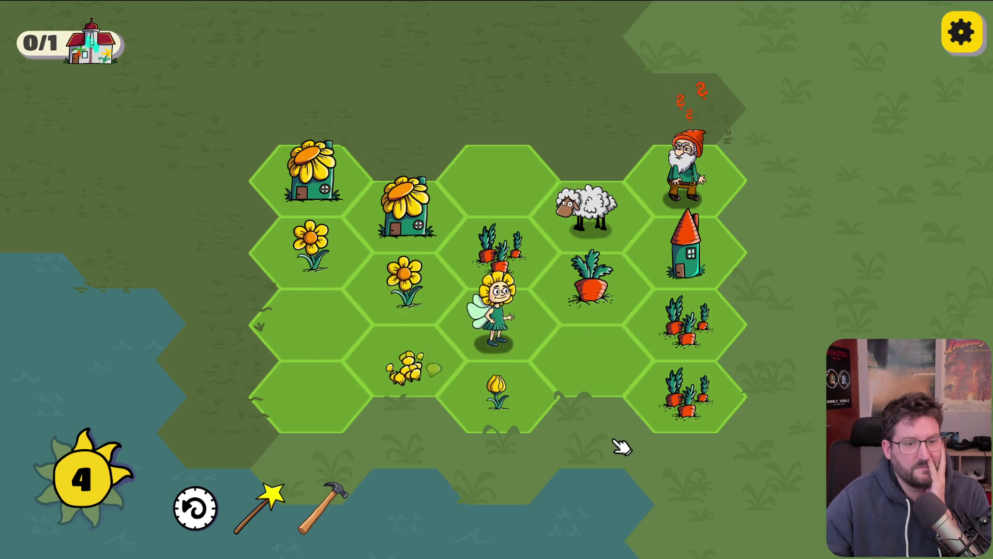
pyautogui.moveTo(675, 206); pyautogui.dragTo(632, 377)
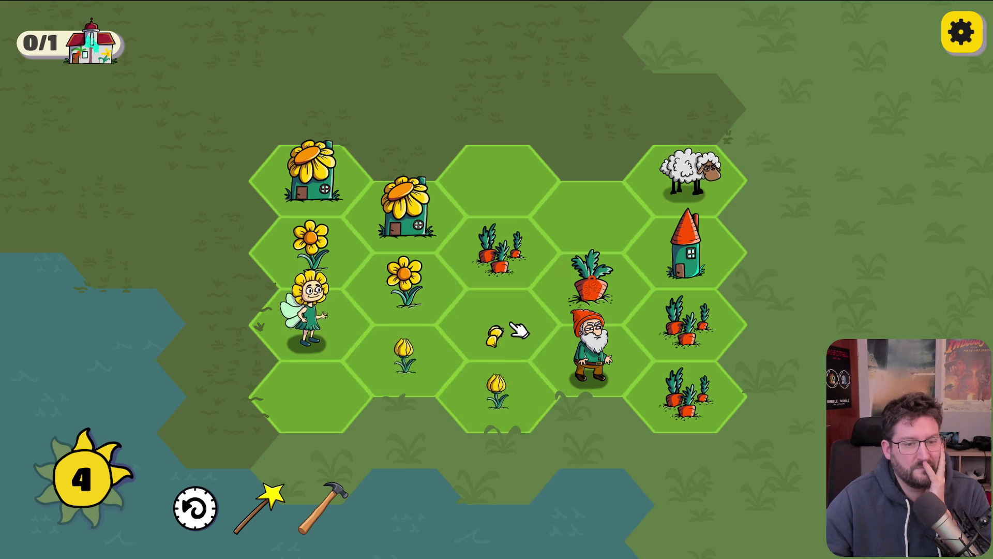
pyautogui.moveTo(497, 388)
pyautogui.mouseDown()
pyautogui.moveTo(544, 248)
pyautogui.moveTo(594, 202)
pyautogui.mouseUp()
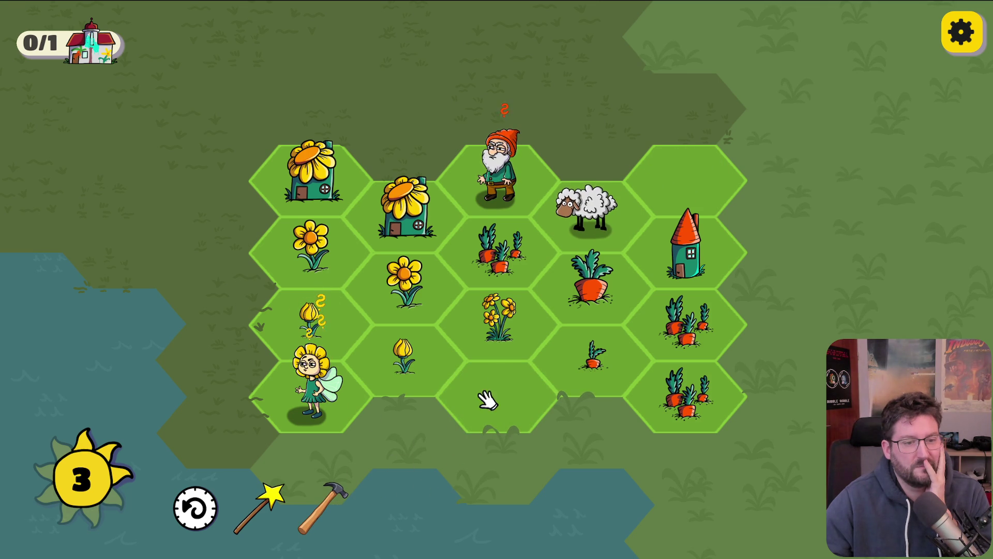
# Move the fairy, merge daffodils into a third sunflower house, then merge the three houses into the church
pyautogui.moveTo(344, 385)
pyautogui.mouseDown()
pyautogui.moveTo(509, 352)
pyautogui.moveTo(496, 388)
pyautogui.mouseUp()
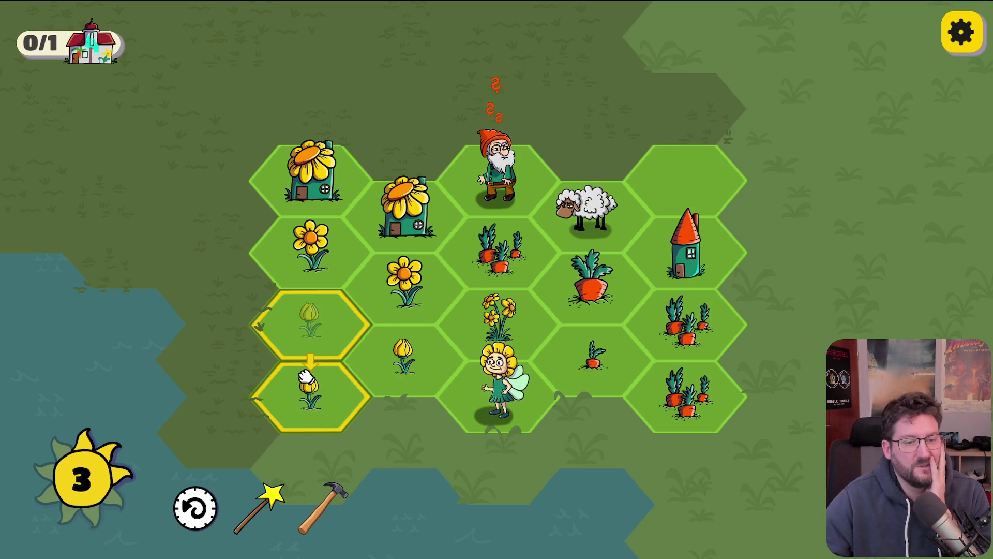
pyautogui.click(359, 382)
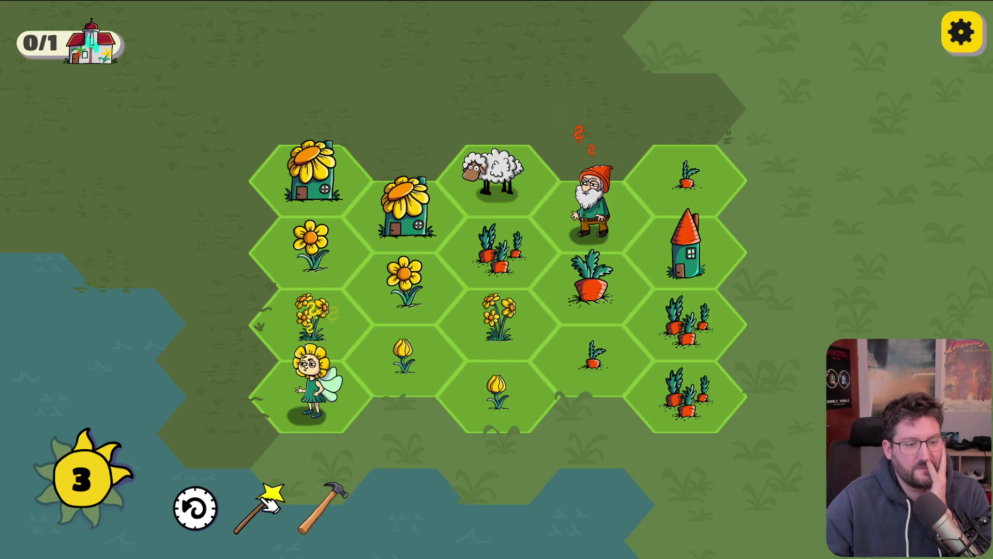
pyautogui.click(587, 375)
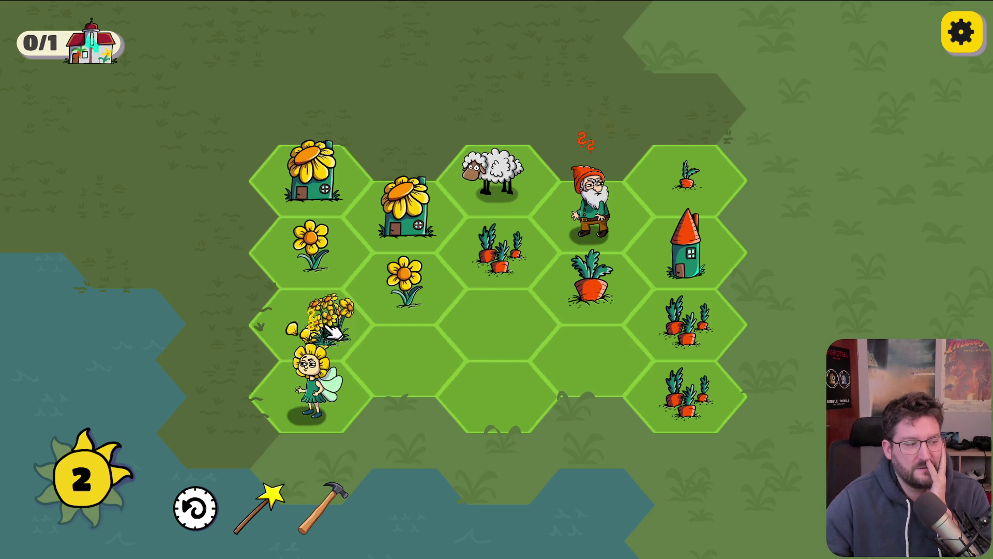
pyautogui.click(352, 331)
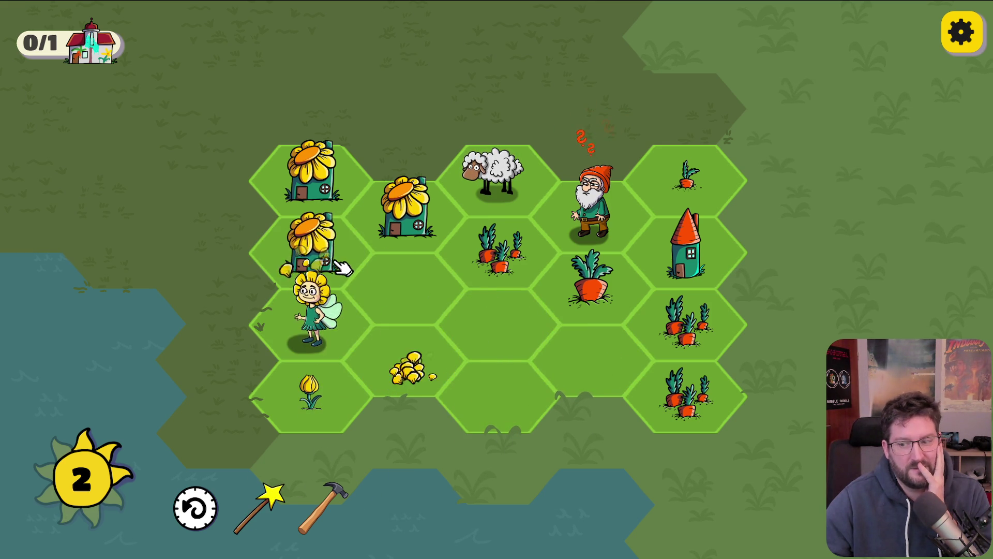
pyautogui.click(335, 264)
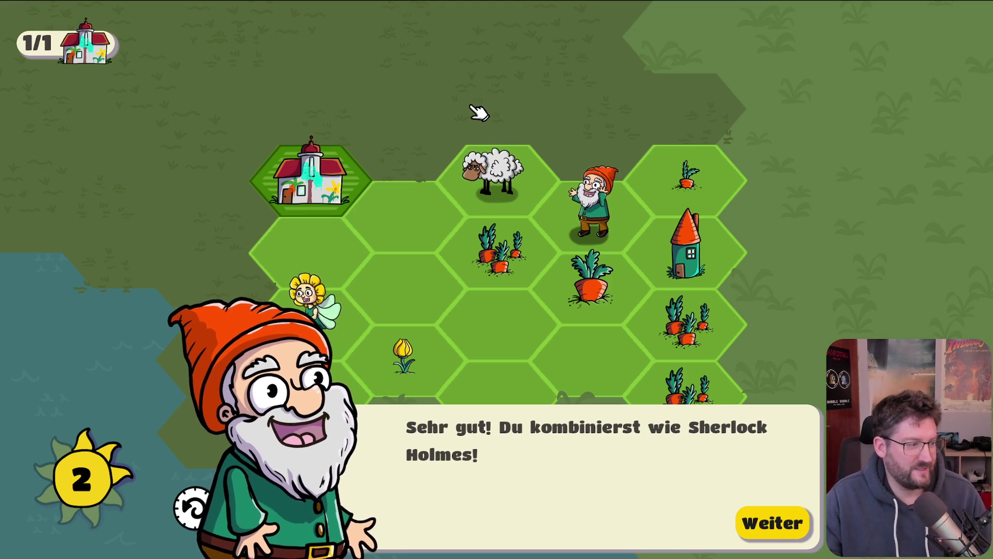
# Dismiss the gnome's praise with Weiter and return to the world map
pyautogui.click(797, 521)
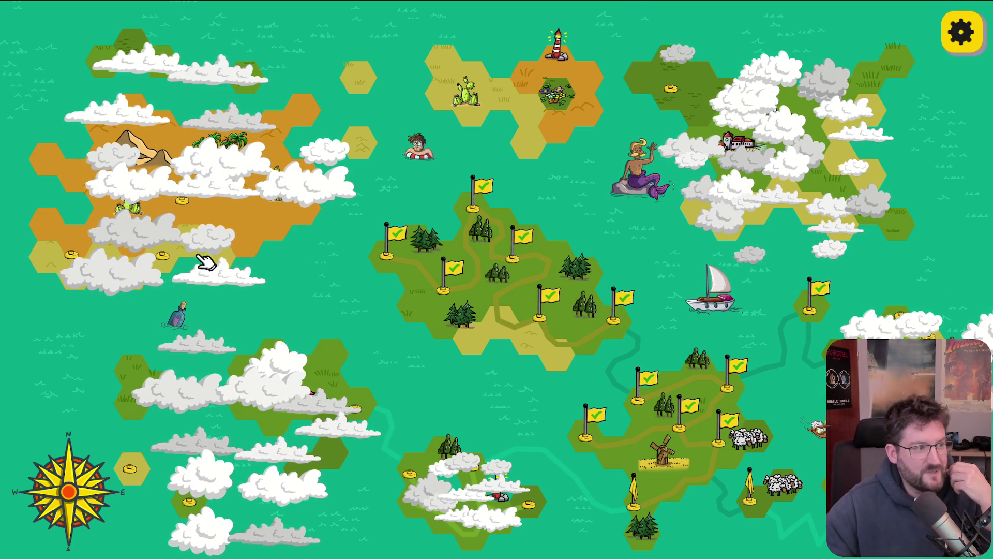
# Open Optionen, watch the Credits through to 'Thanks for playing!', then press Escape to return
pyautogui.click(963, 41)
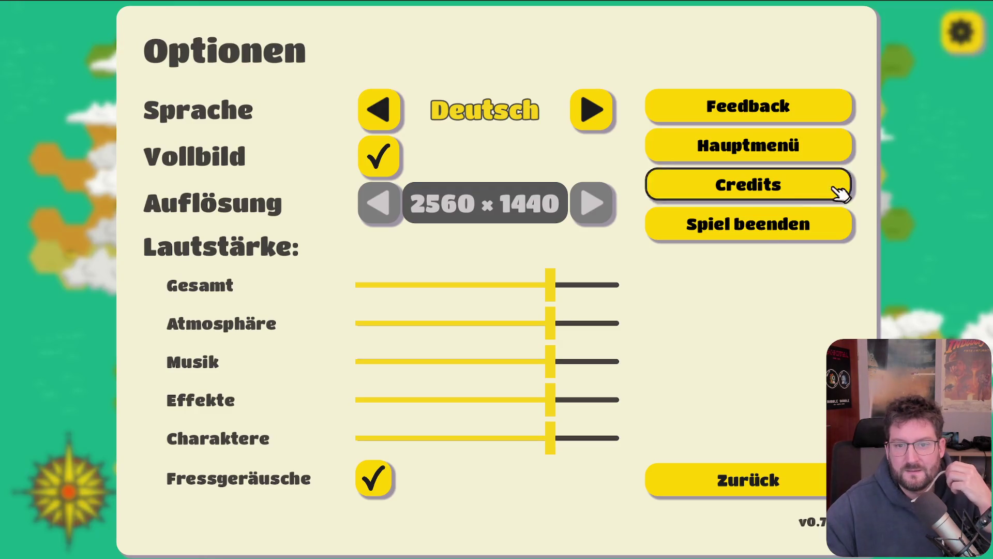
pyautogui.click(774, 192)
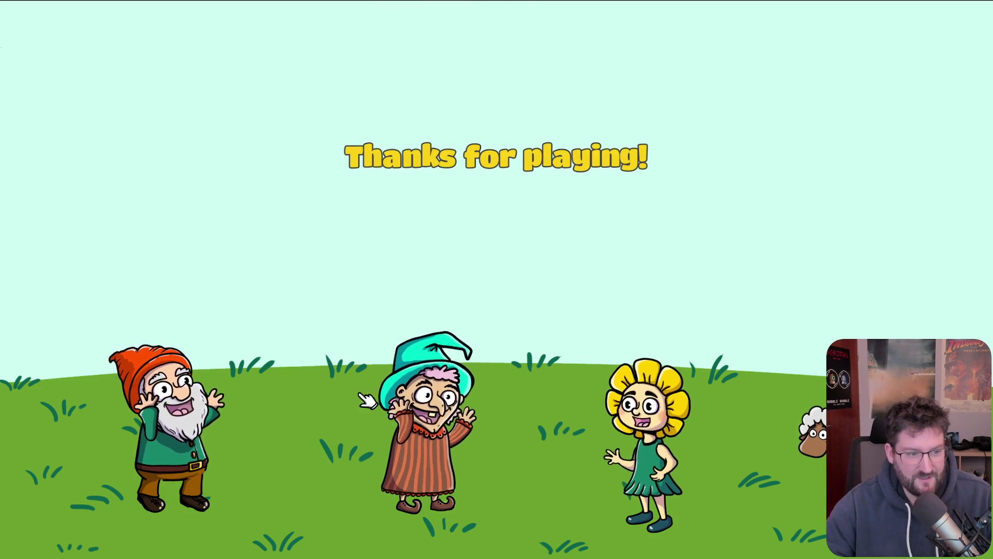
pyautogui.press('Escape')
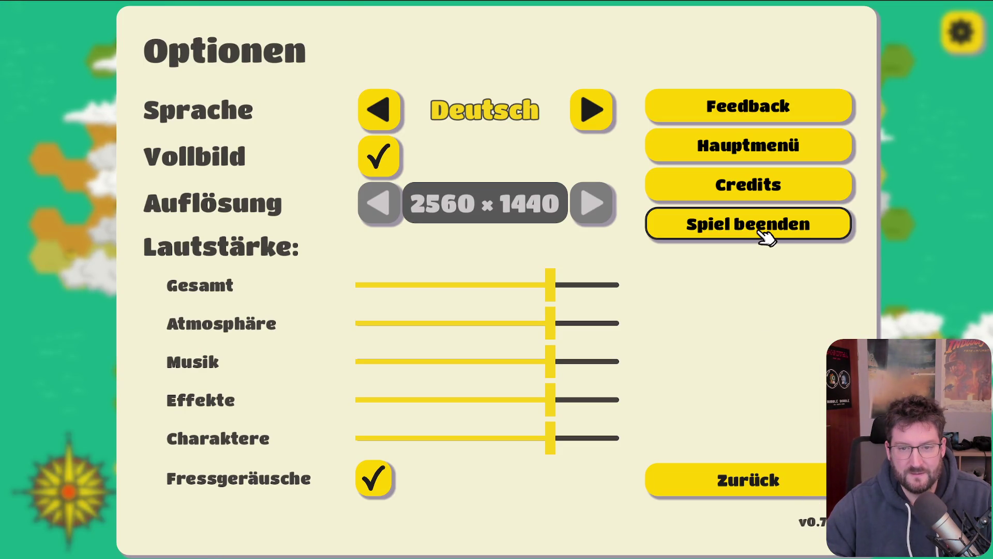
# Go to the main menu's Optionen and untick Vollbild for windowed mode
pyautogui.click(781, 147)
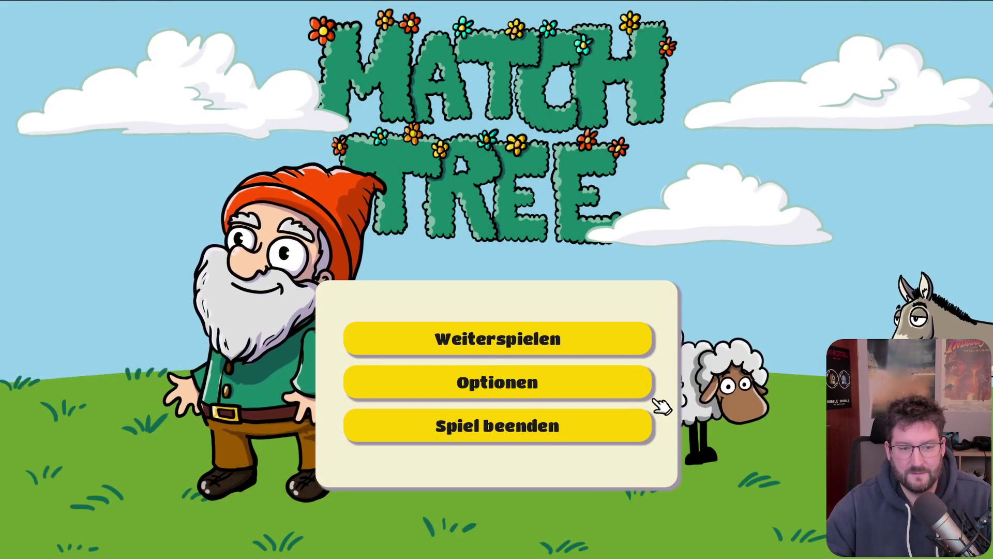
pyautogui.click(651, 397)
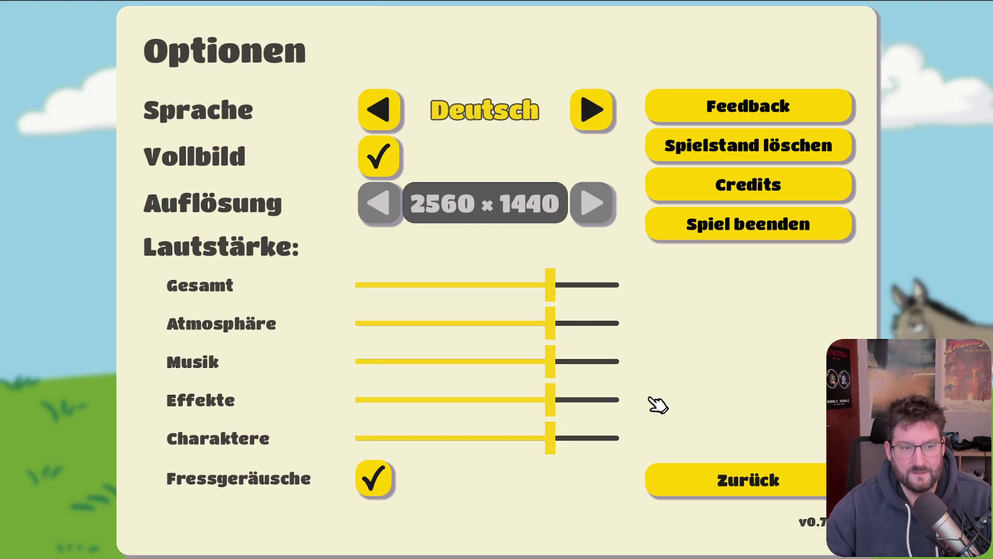
pyautogui.click(382, 159)
# Cycle resolutions ending on a 1280x720 window, move the window, and close the game
pyautogui.click(439, 241)
pyautogui.click(546, 242)
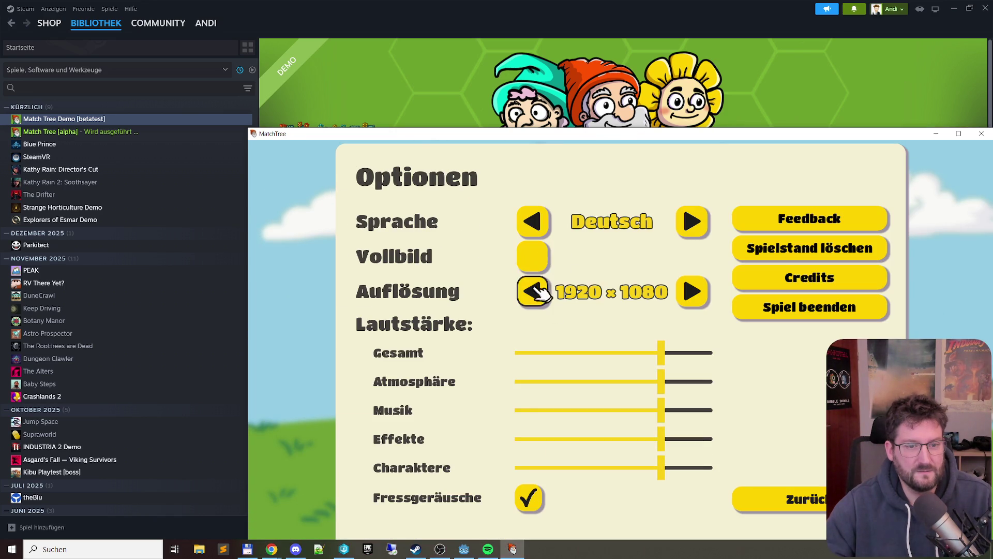
pyautogui.click(533, 256)
pyautogui.click(401, 178)
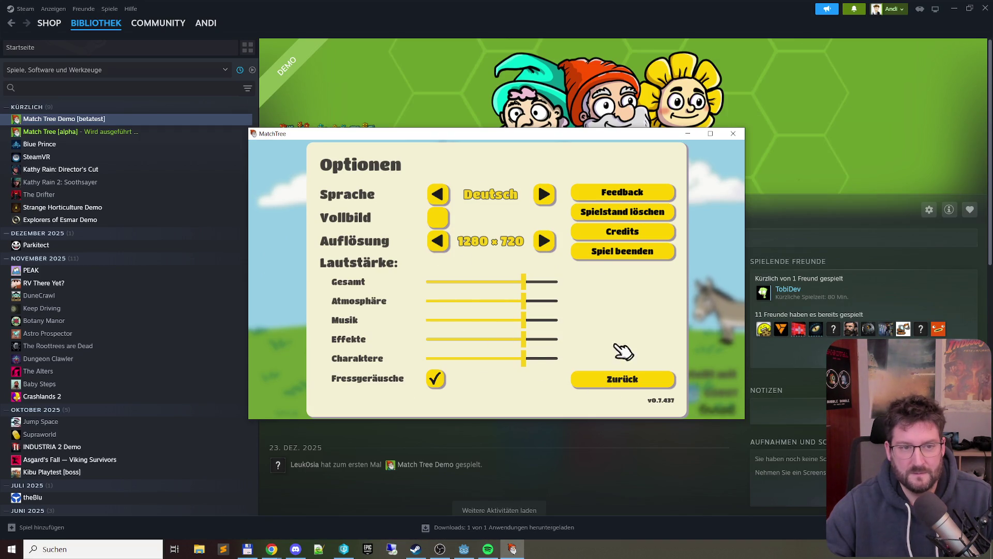
pyautogui.moveTo(533, 136)
pyautogui.mouseDown()
pyautogui.moveTo(395, 240)
pyautogui.moveTo(443, 133)
pyautogui.moveTo(447, 102)
pyautogui.mouseUp()
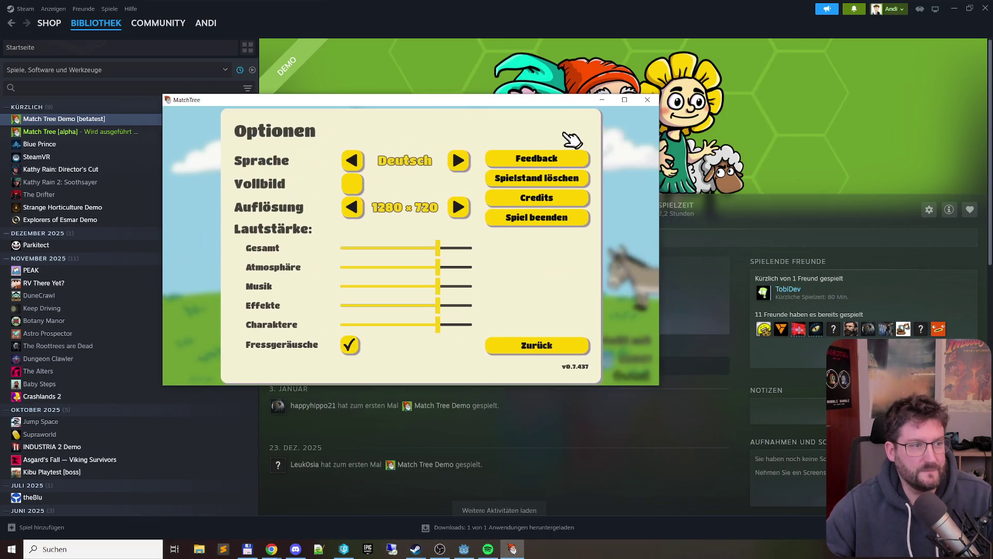
pyautogui.click(653, 105)
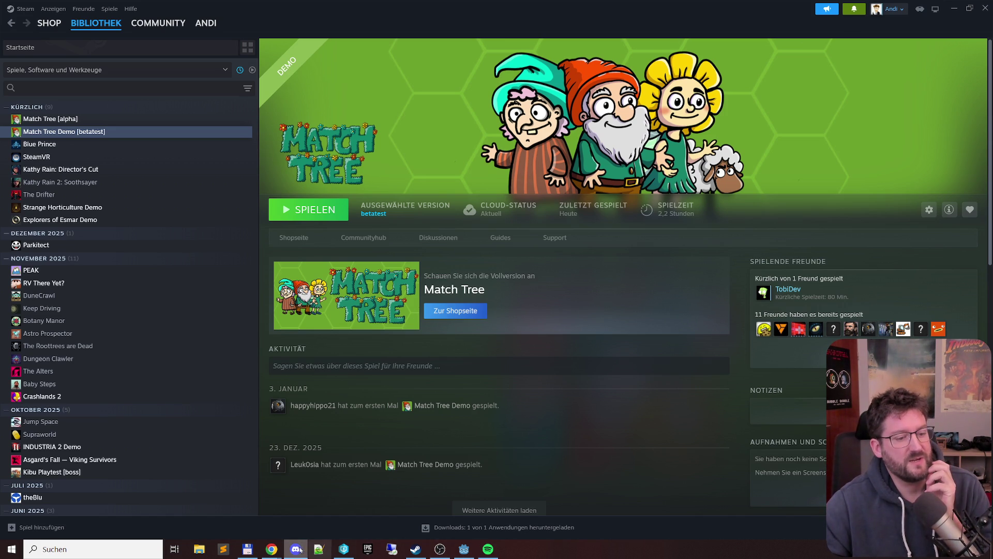
# In Total Commander, open godot.log from the MatchTree logs folder on drive C in a text editor
pyautogui.click(247, 549)
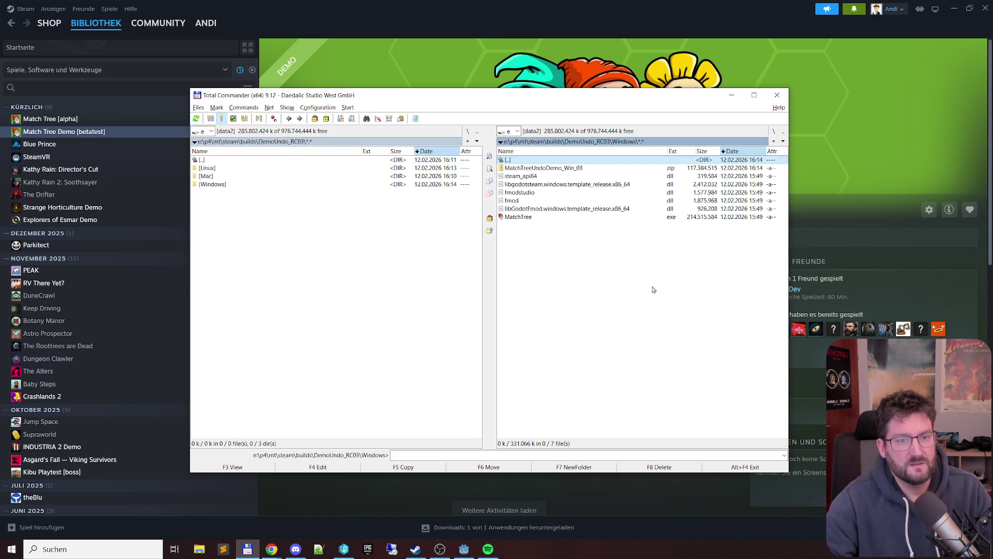
pyautogui.hotkey('alt', 'F2')
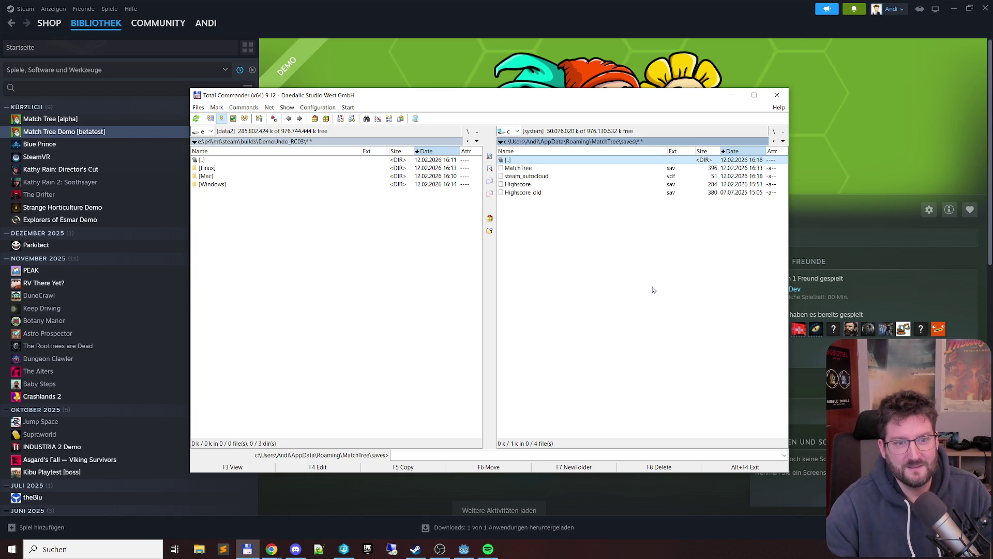
pyautogui.press('BackSpace')
pyautogui.press('Up')
pyautogui.press('Up')
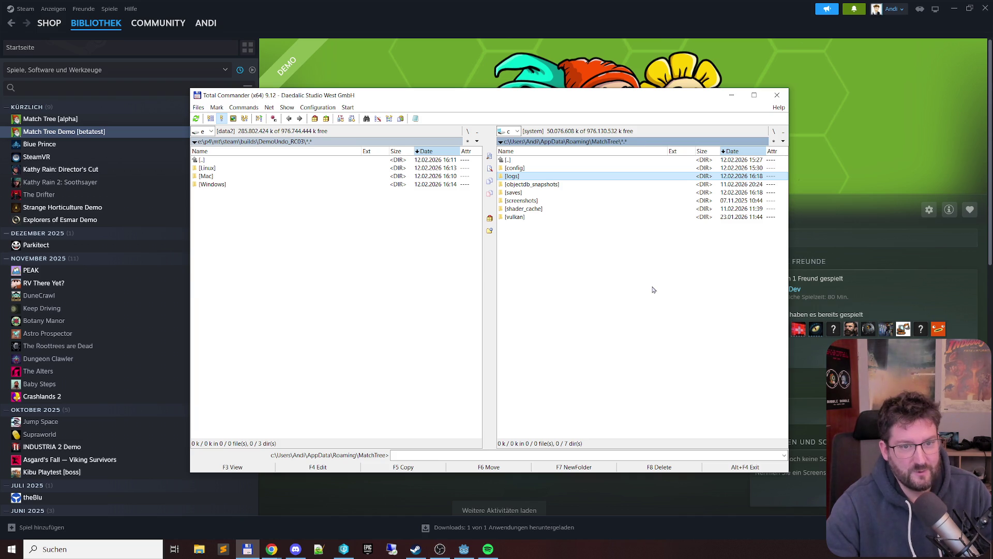
pyautogui.press('Return')
pyautogui.press('Down')
pyautogui.press('Return')
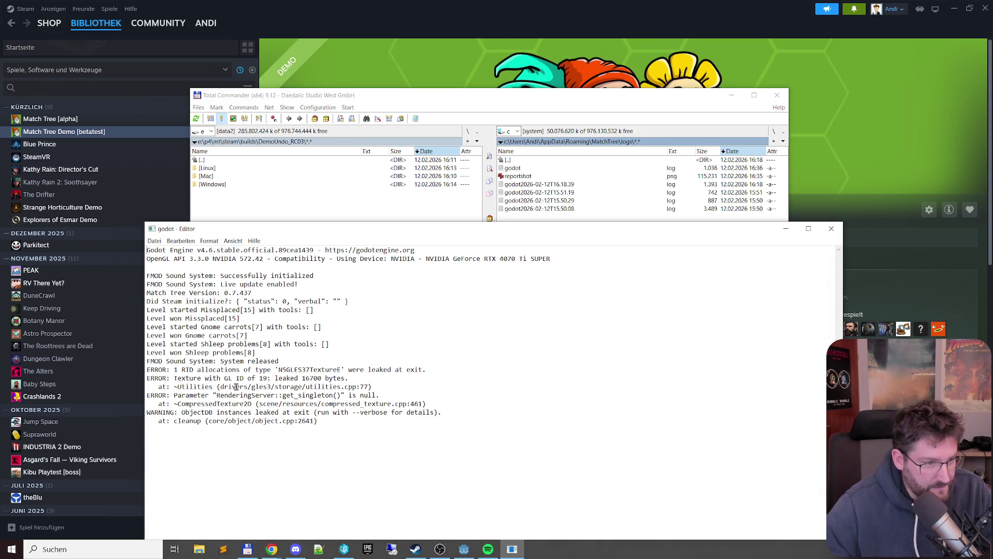
# Read the exit error lines and the Steam initialization and first level lines in godot.log
pyautogui.moveTo(360, 437)
pyautogui.mouseDown()
pyautogui.moveTo(248, 427)
pyautogui.moveTo(147, 371)
pyautogui.mouseUp()
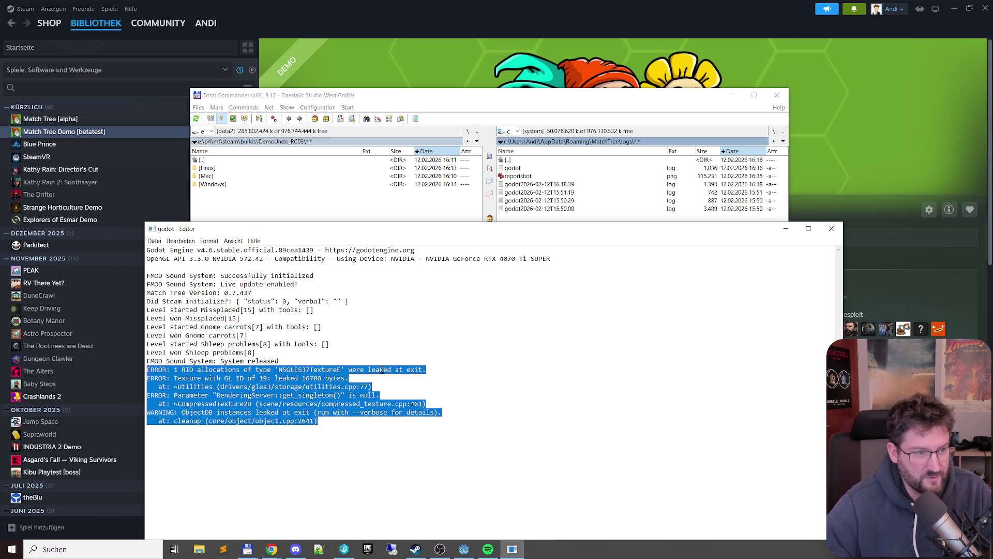
pyautogui.click(357, 336)
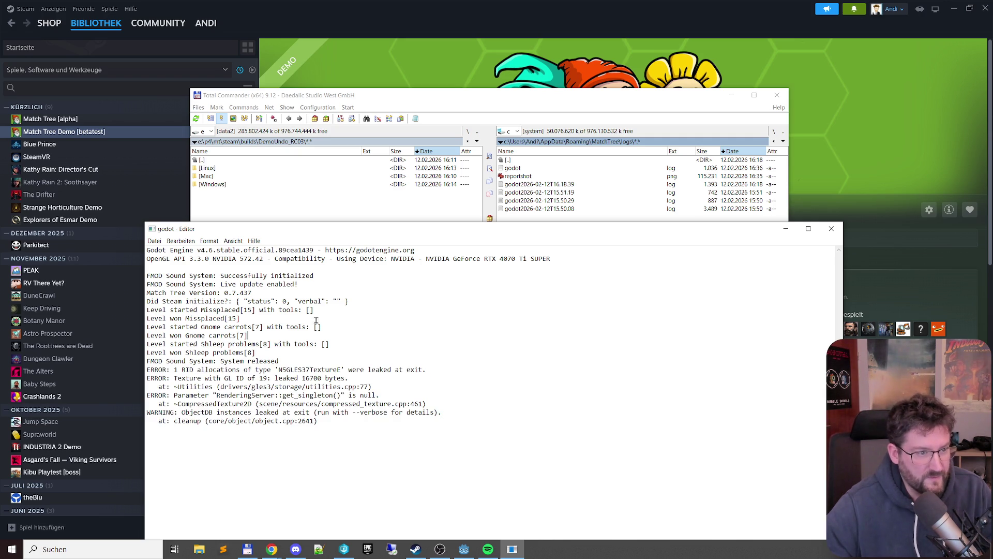
pyautogui.press('Up')
pyautogui.press('Up')
pyautogui.press('Up')
pyautogui.press('Home')
pyautogui.hotkey('shift', 'Down')
pyautogui.hotkey('shift', 'Down')
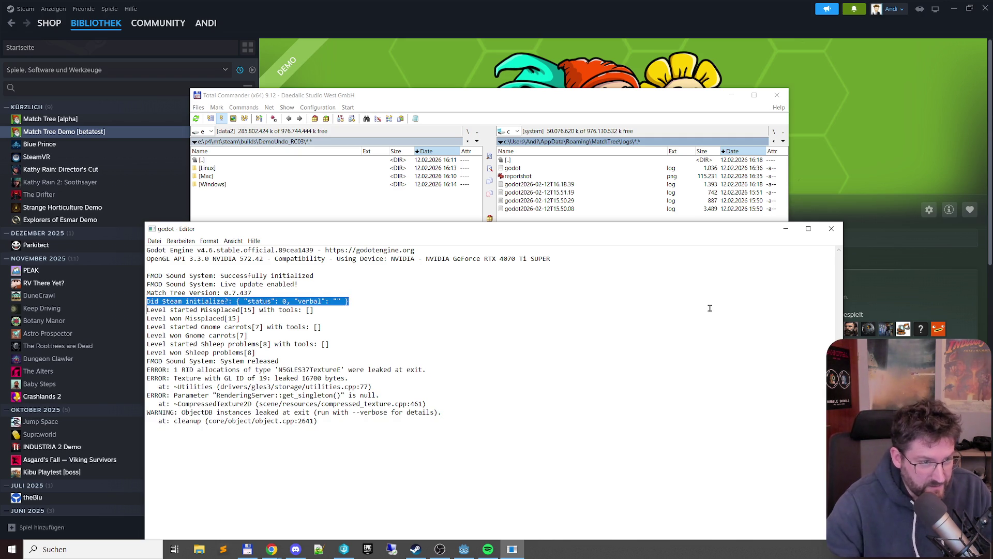
pyautogui.click(710, 308)
# Highlight the 'Level started Missplaced[15]' line, then bring the Codecks decks page forward in Chrome
pyautogui.hotkey('shift', 'Up')
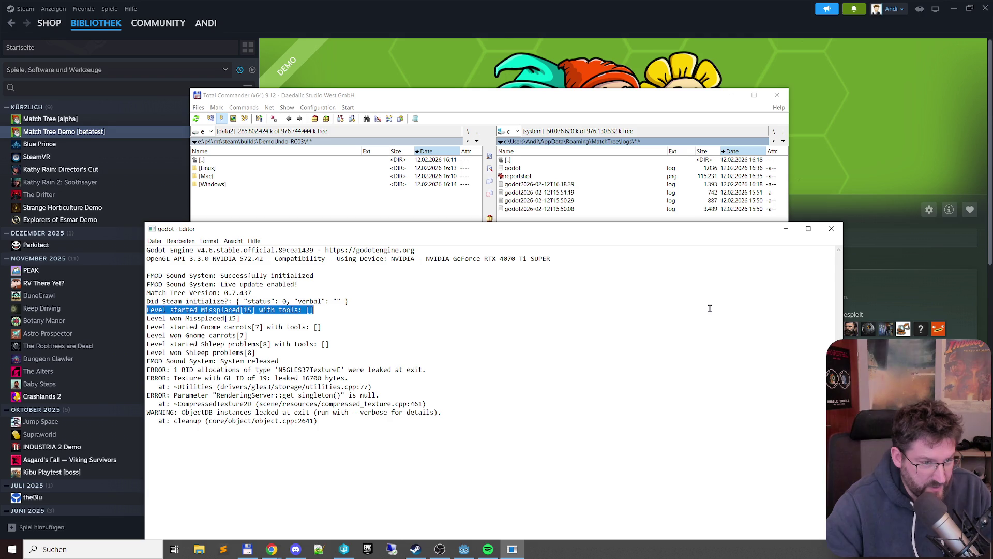
pyautogui.press('Down')
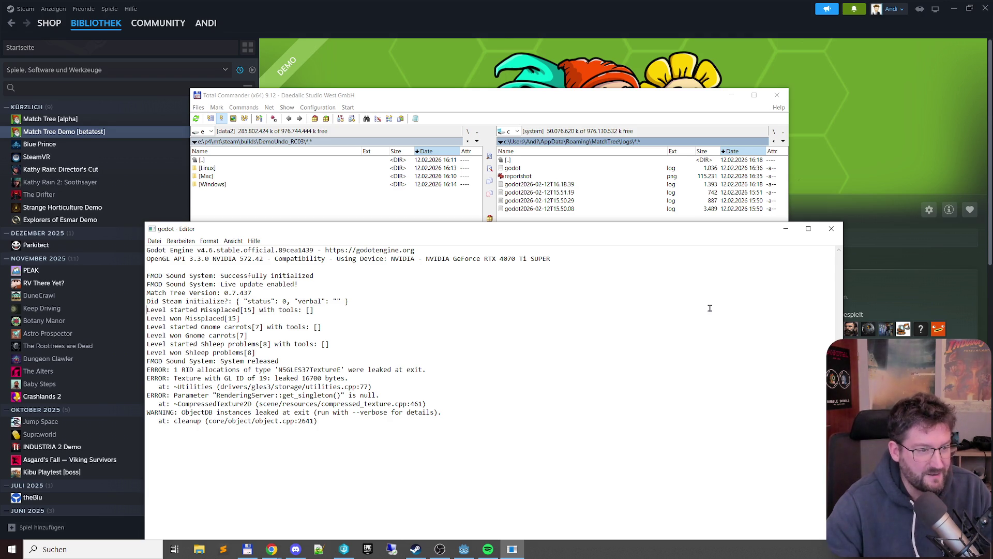
pyautogui.hotkey('shift', 'Up')
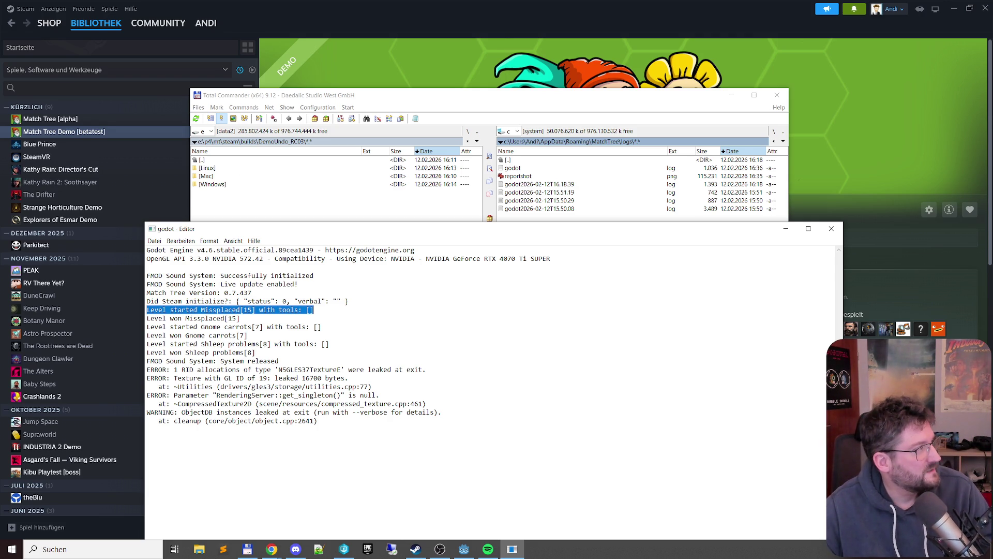
pyautogui.moveTo(272, 549)
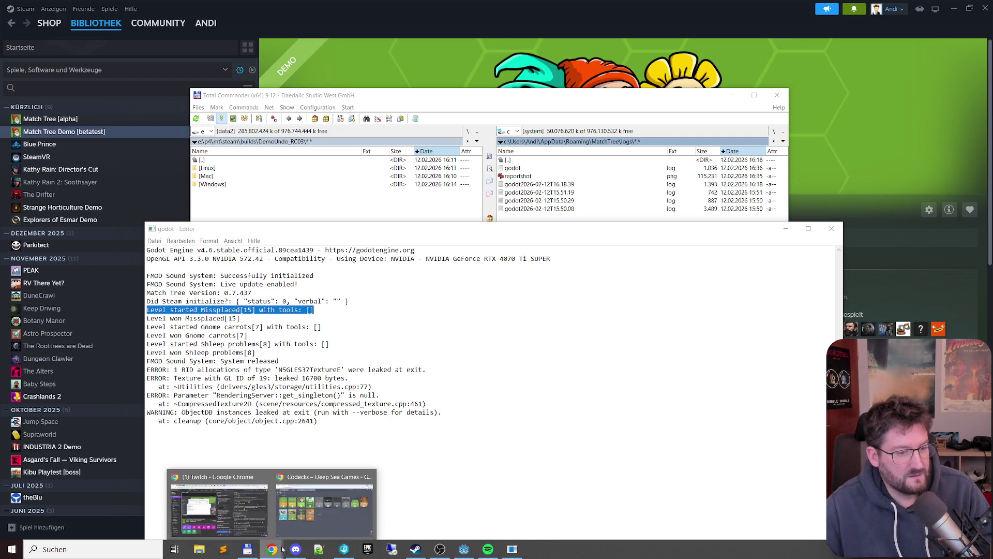
pyautogui.click(326, 507)
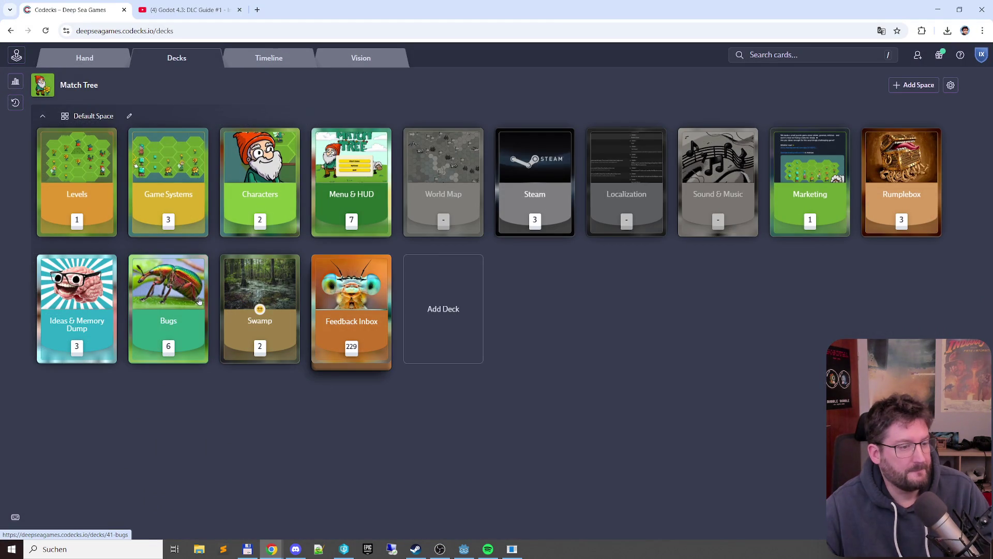
# Start a new Swamp-deck card titled 'Remove "used with tools" from log'
pyautogui.click(270, 300)
pyautogui.click(16, 373)
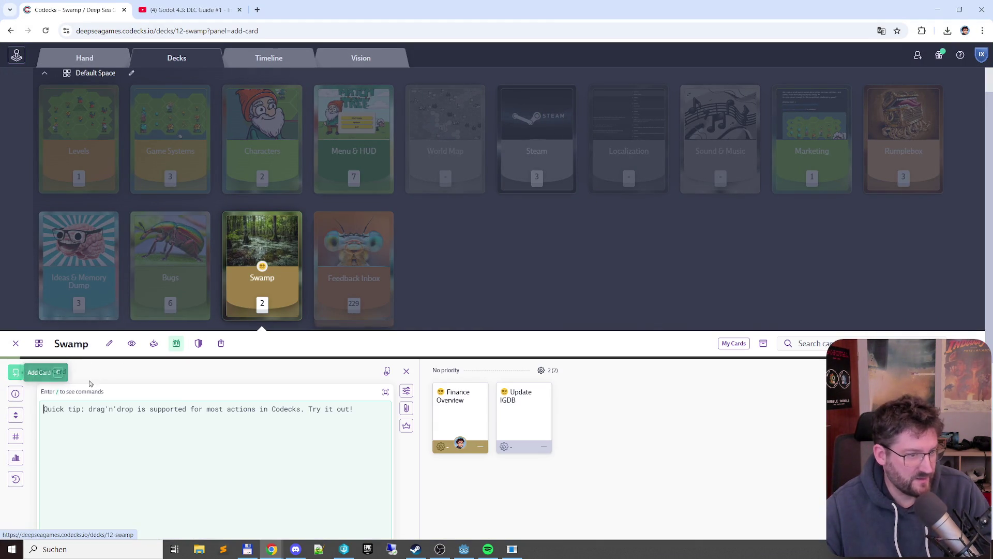
pyautogui.write('Remo')
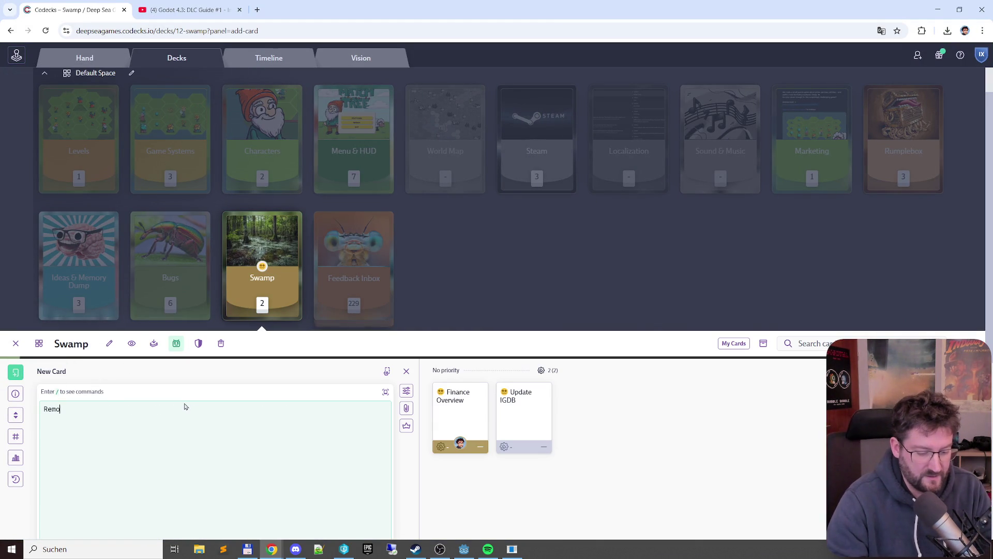
pyautogui.write('ve "used ')
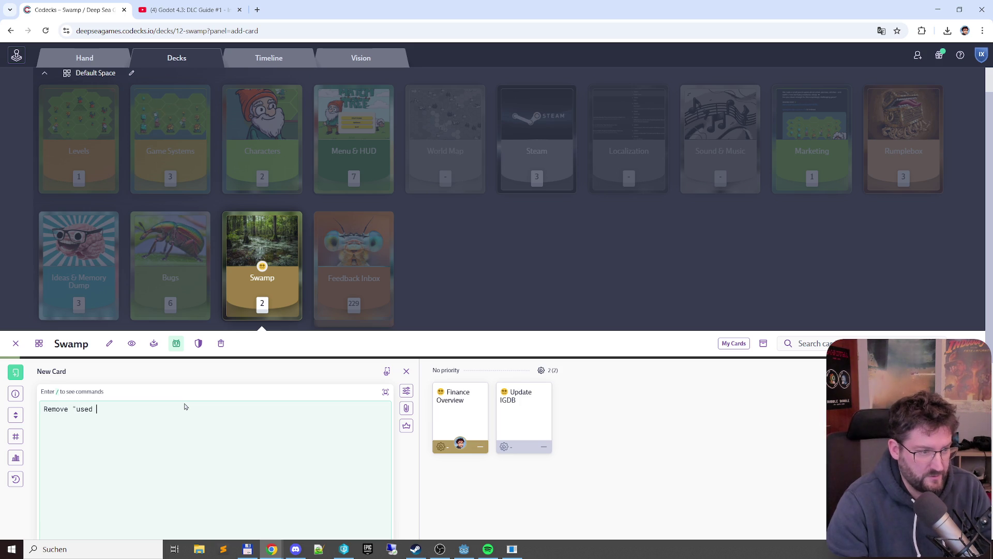
pyautogui.write('with tools"')
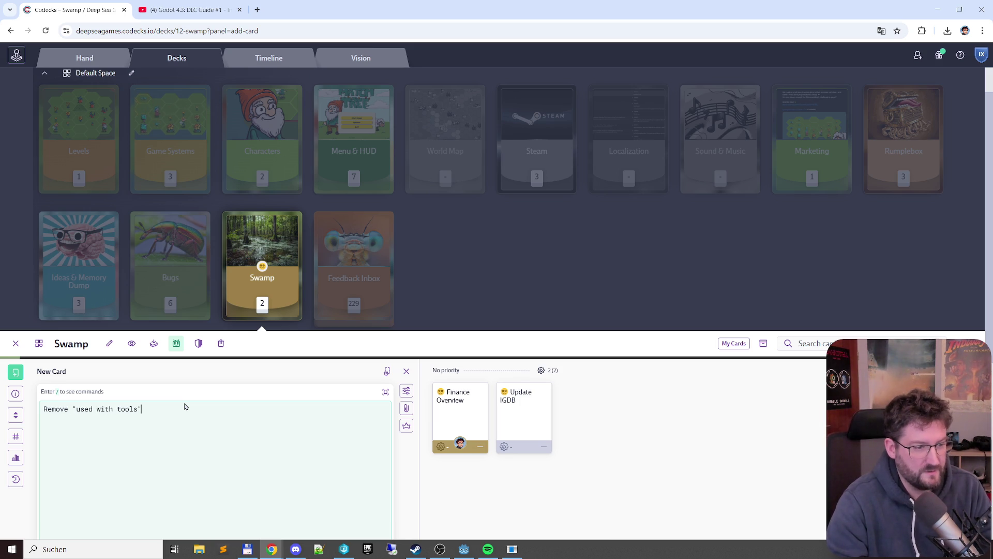
pyautogui.write(' from log')
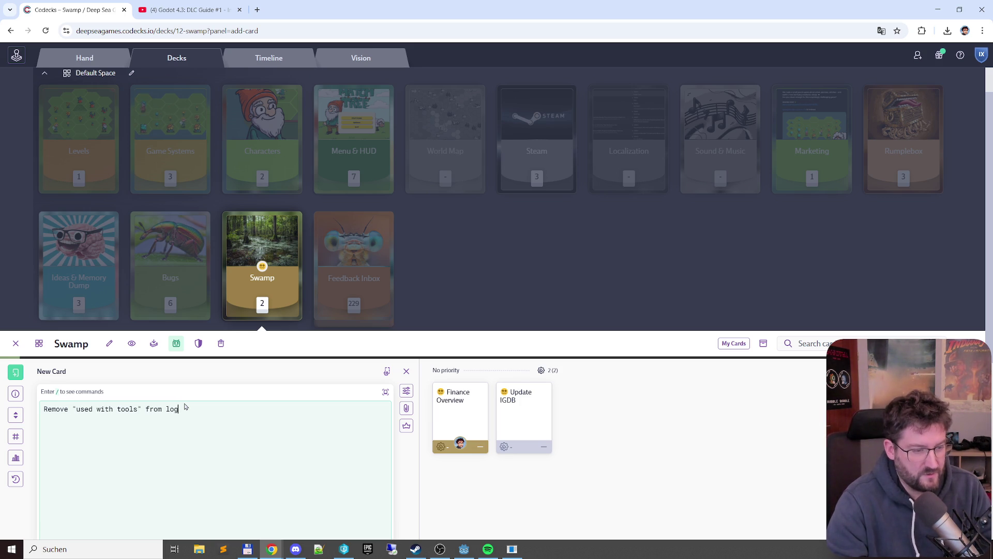
pyautogui.write('  or repla')
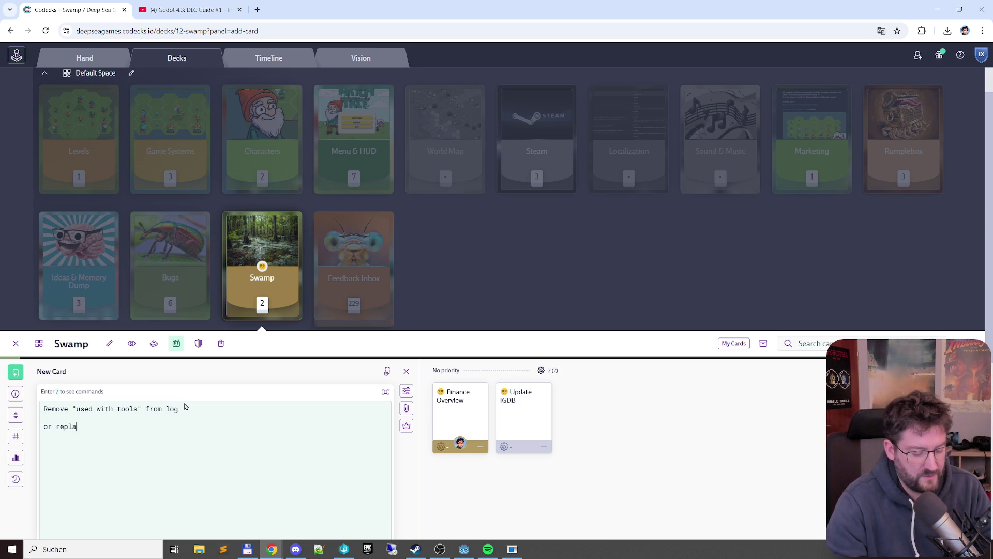
pyautogui.write('ce which tools are unlocked (b')
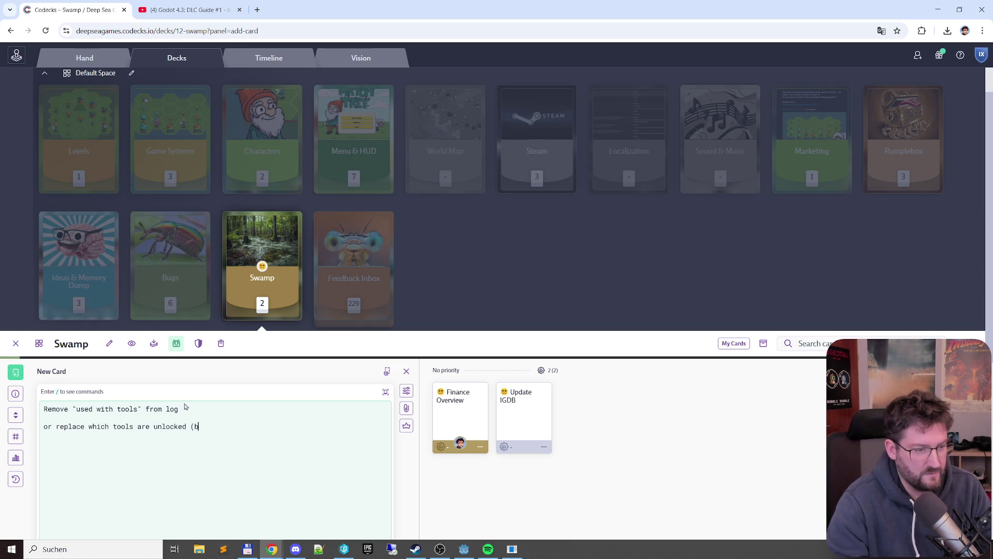
pyautogui.write('ut thats in the savegame)')
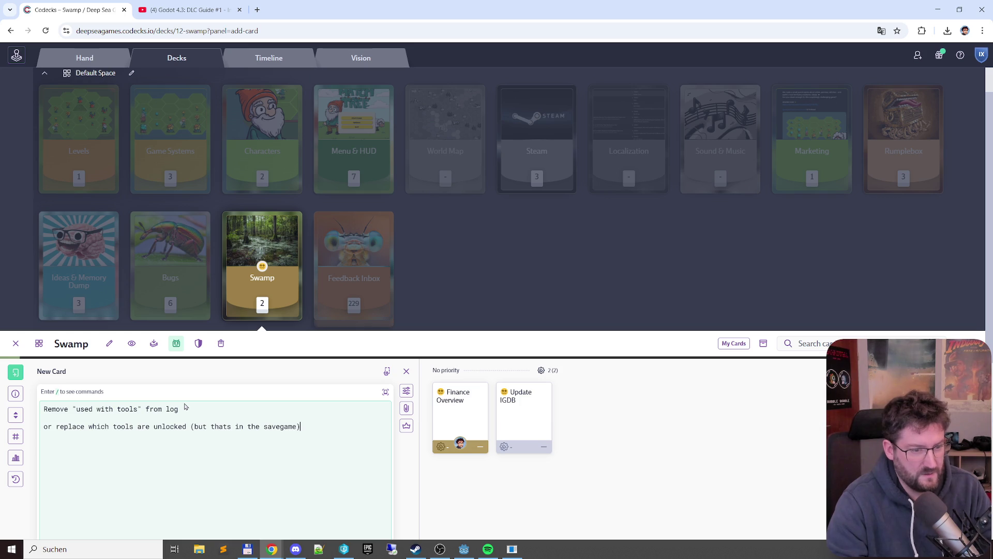
pyautogui.scroll(-5, 460, 438)
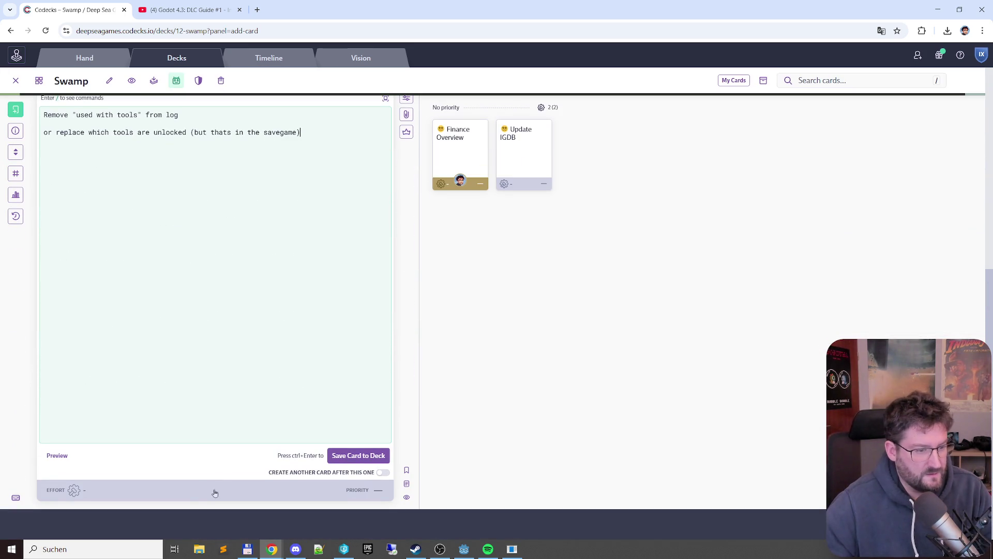
# Assign the card to yourself with Low priority and effort 1
pyautogui.click(219, 482)
pyautogui.click(145, 471)
pyautogui.click(360, 490)
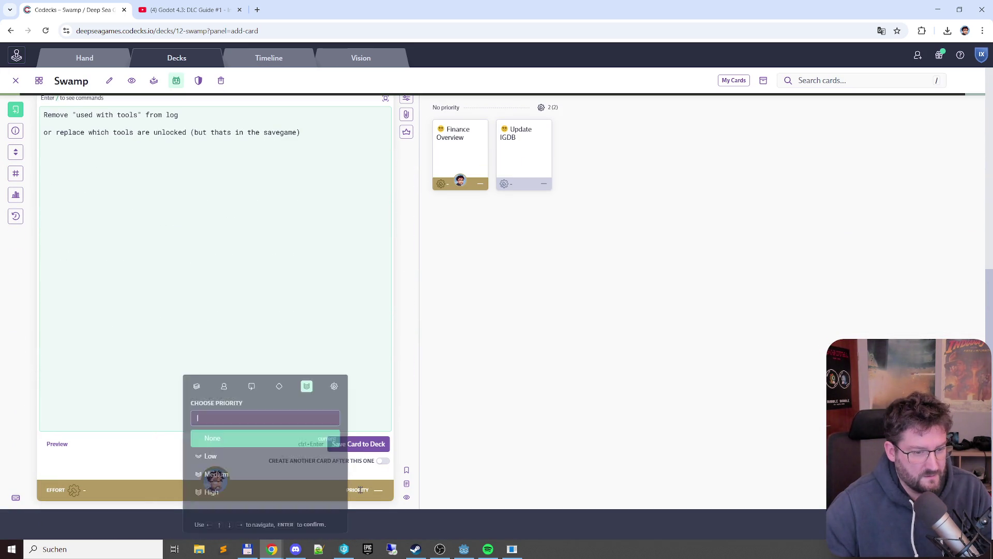
pyautogui.click(213, 455)
pyautogui.click(75, 490)
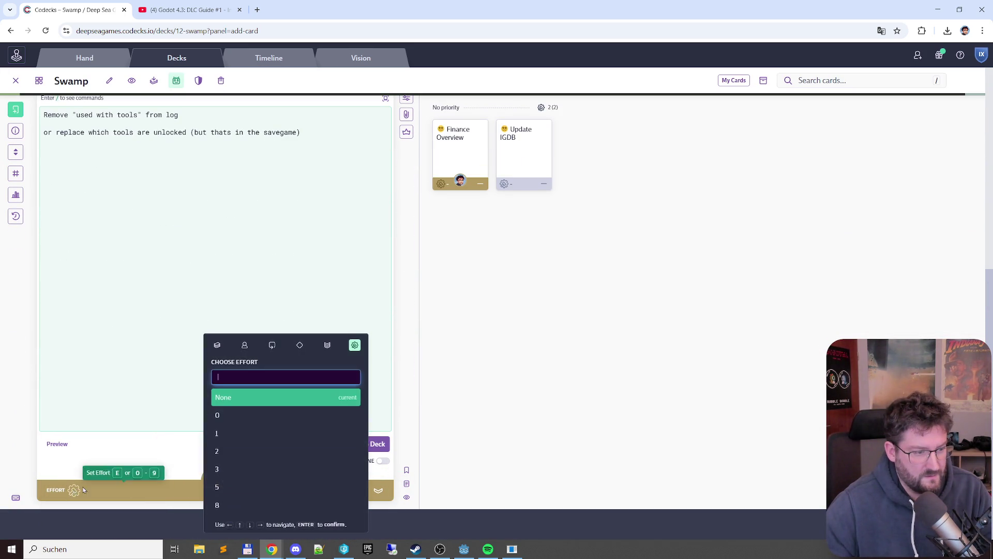
pyautogui.click(232, 433)
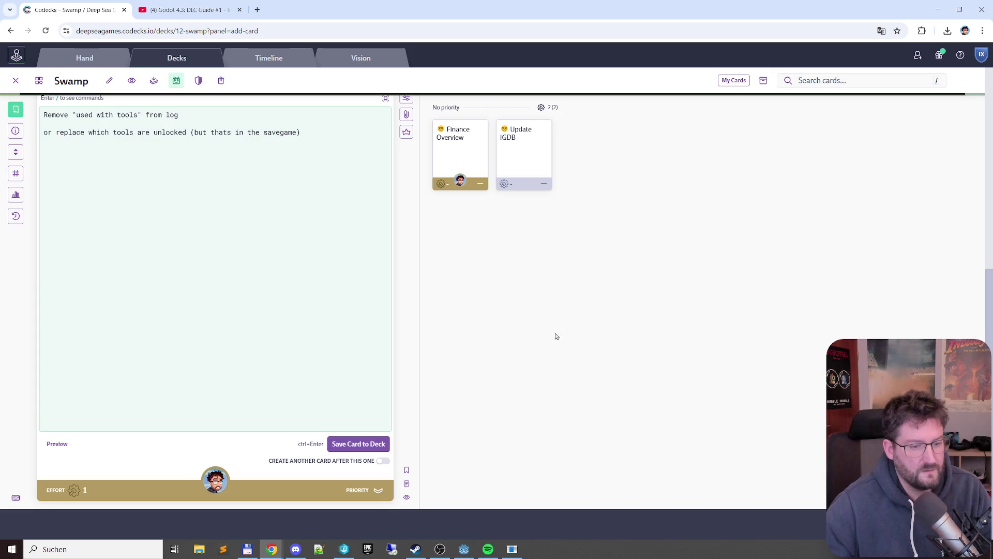
# Close the Swamp deck panel and minimize Chrome to reveal the log
pyautogui.scroll(5, 310, 310)
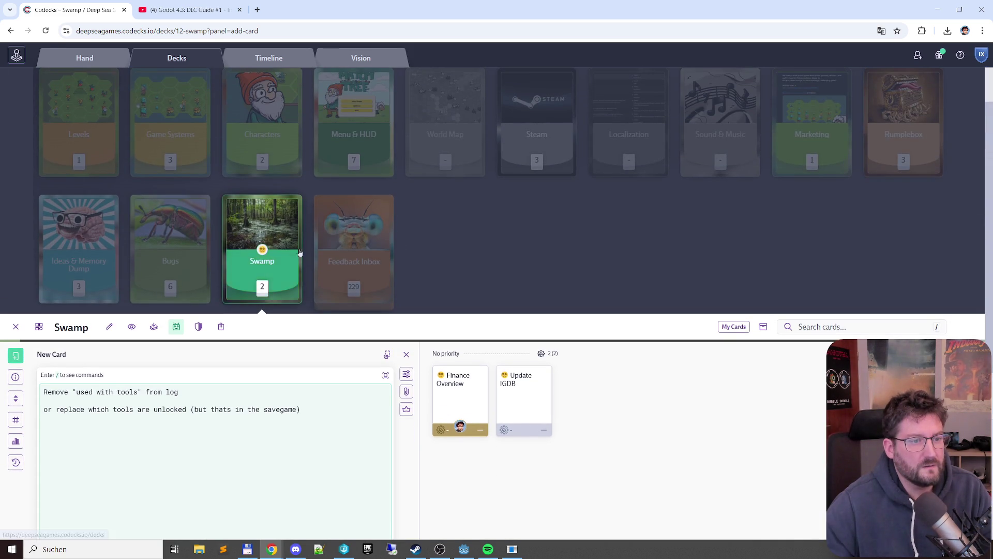
pyautogui.click(299, 252)
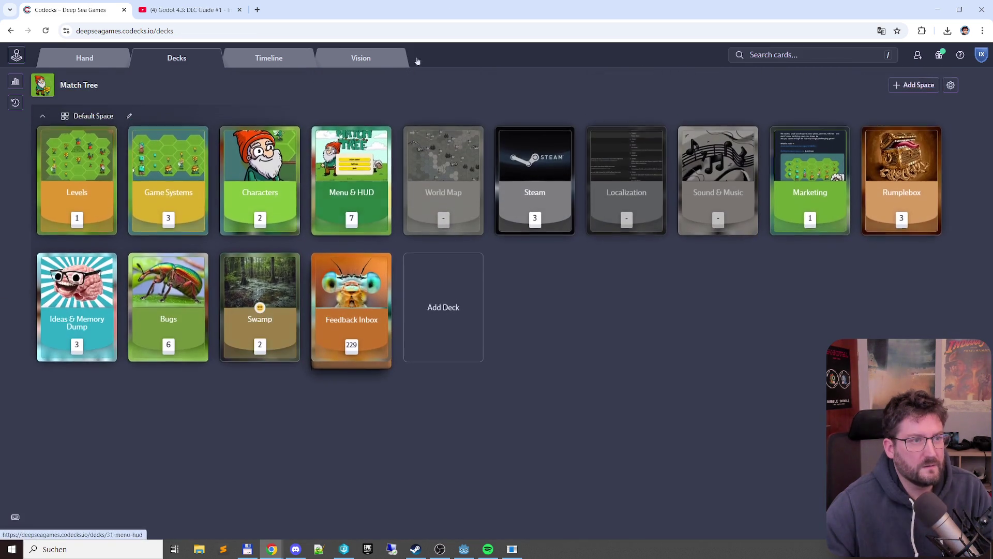
pyautogui.click(943, 5)
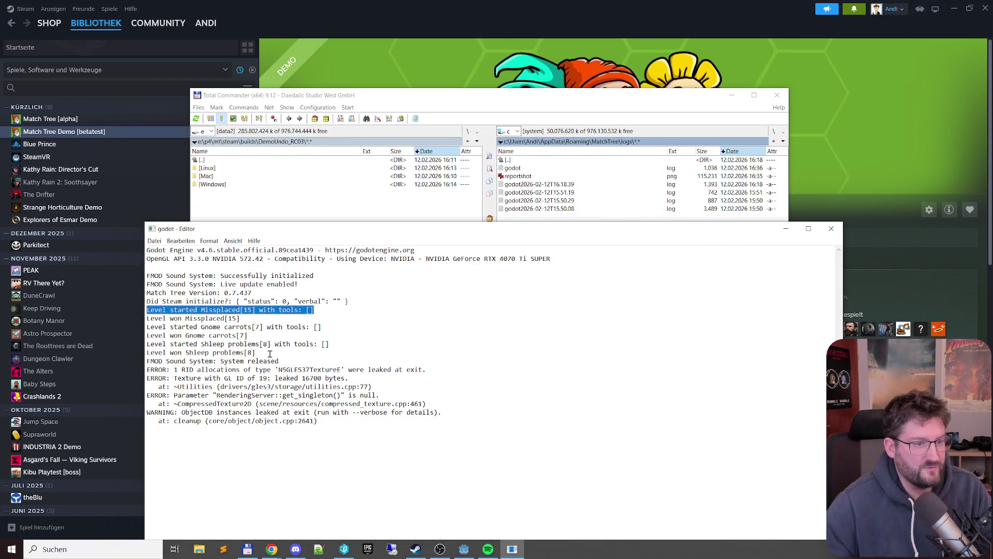
pyautogui.click(293, 308)
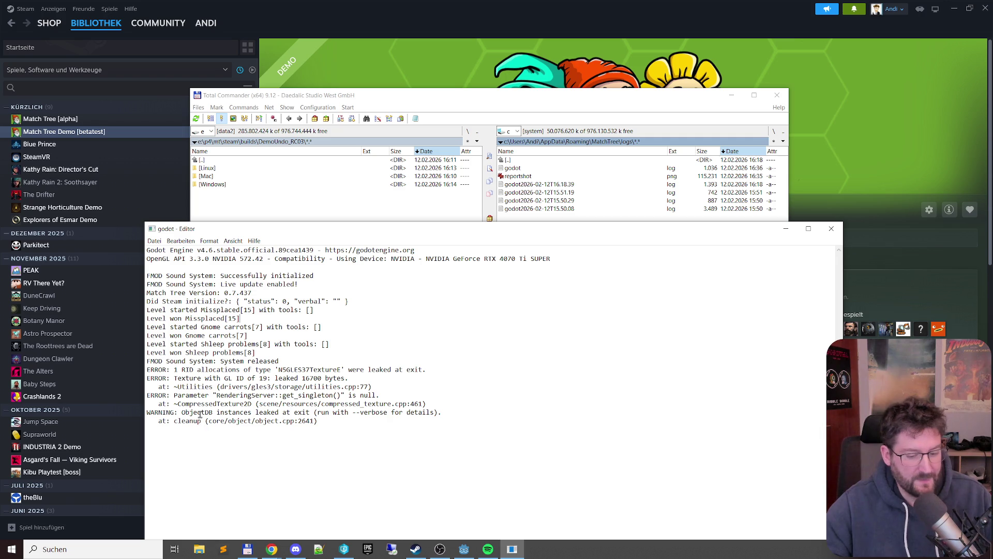
pyautogui.press('XF86AudioPlay')
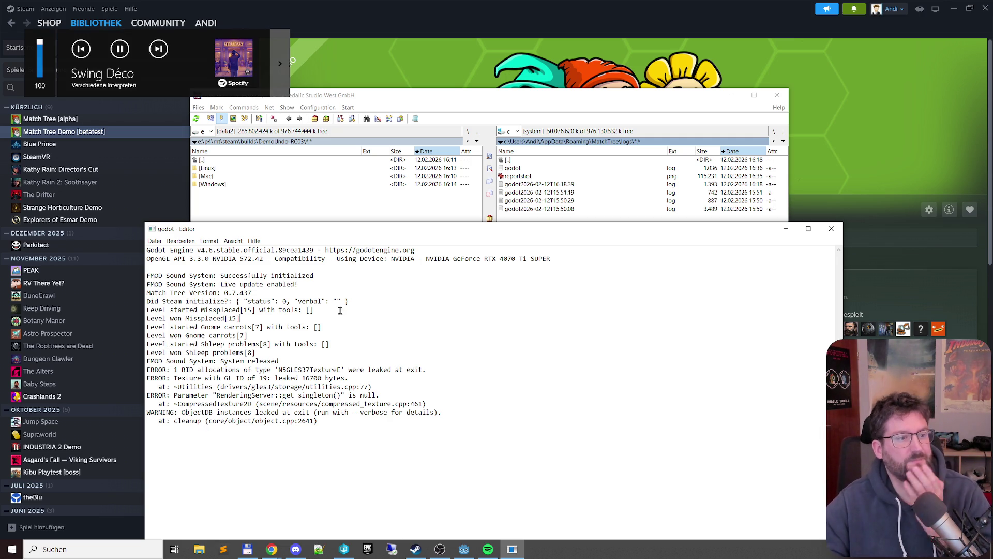
pyautogui.click(345, 292)
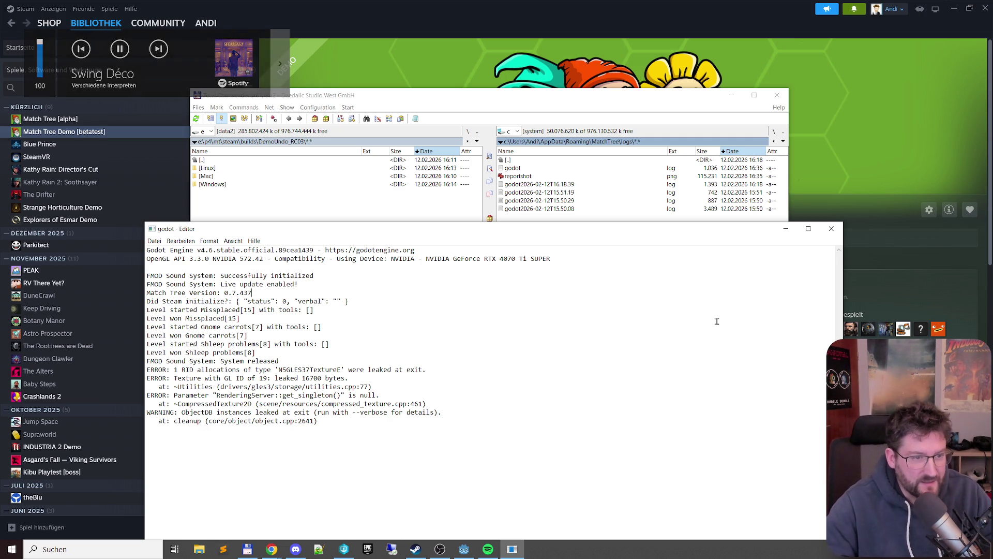
pyautogui.press('Up')
pyautogui.press('Up')
pyautogui.press('Home')
pyautogui.hotkey('shift', 'Down')
pyautogui.hotkey('shift', 'Down')
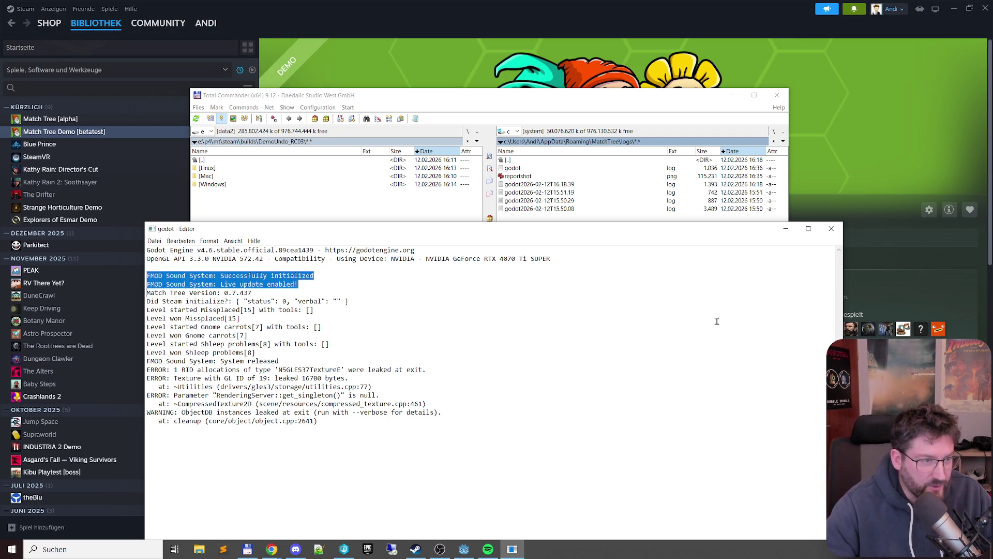
pyautogui.press('Down')
pyautogui.hotkey('shift', 'Up')
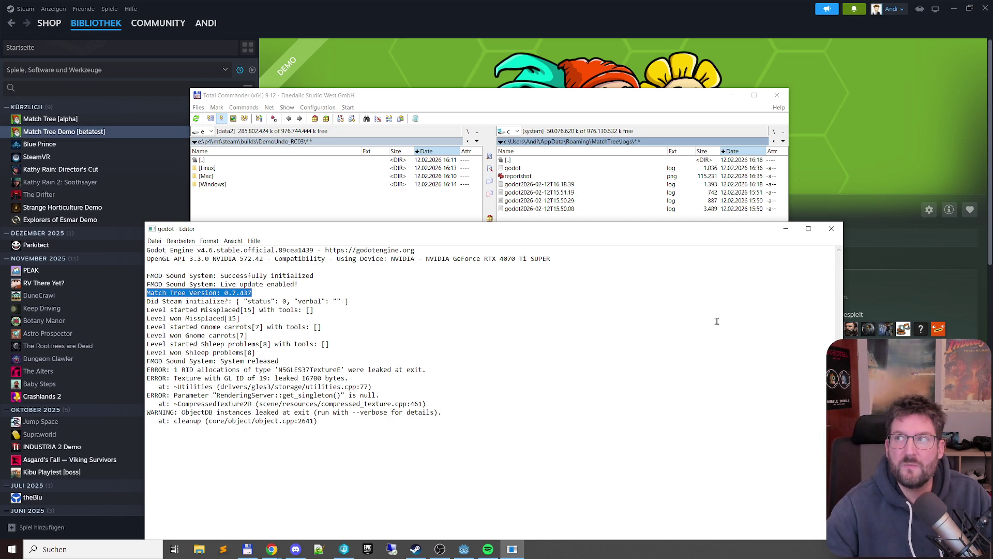
pyautogui.press('Down')
pyautogui.hotkey('shift', 'Down')
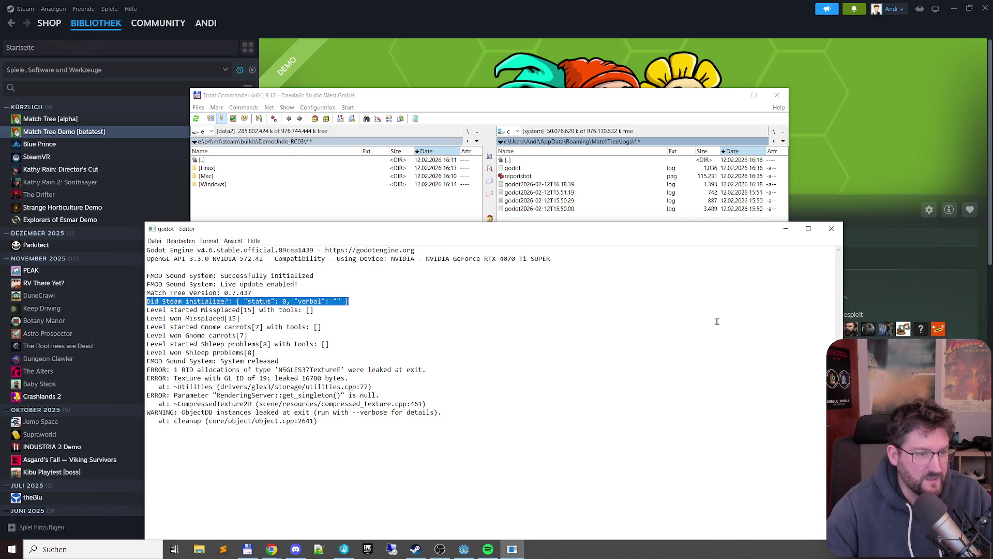
pyautogui.press('Down')
pyautogui.hotkey('shift', 'Down')
pyautogui.hotkey('shift', 'Down')
pyautogui.hotkey('shift', 'Down')
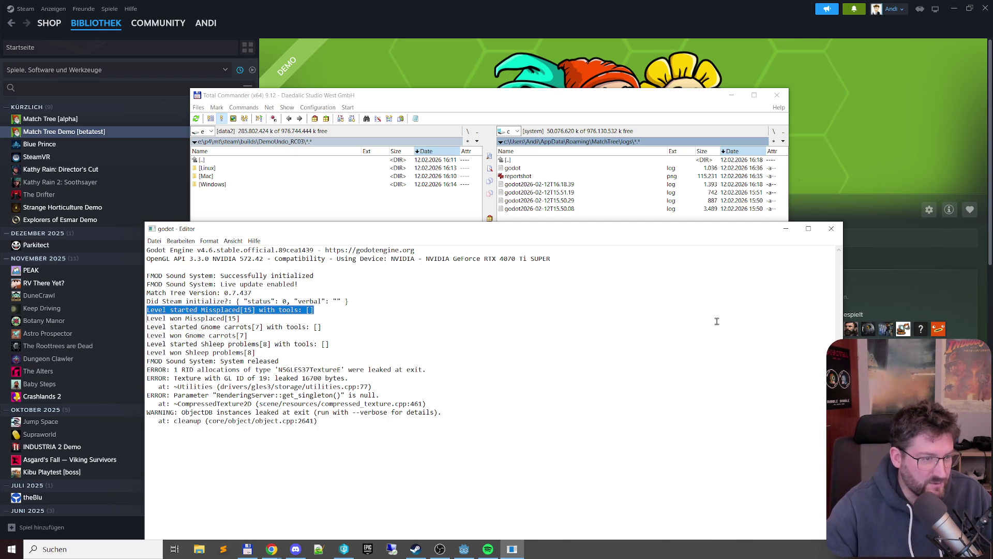
pyautogui.hotkey('shift', 'Down')
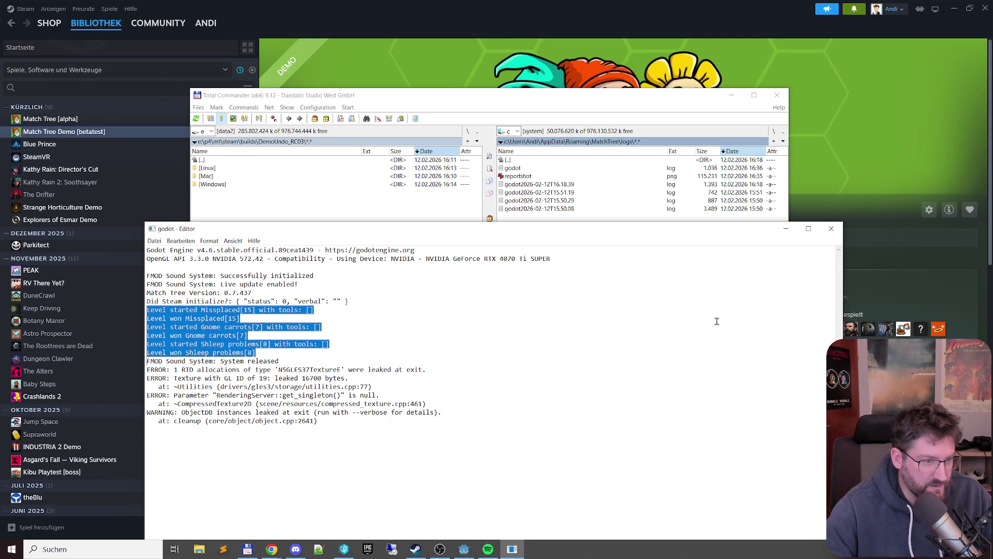
pyautogui.hotkey('shift', 'Down')
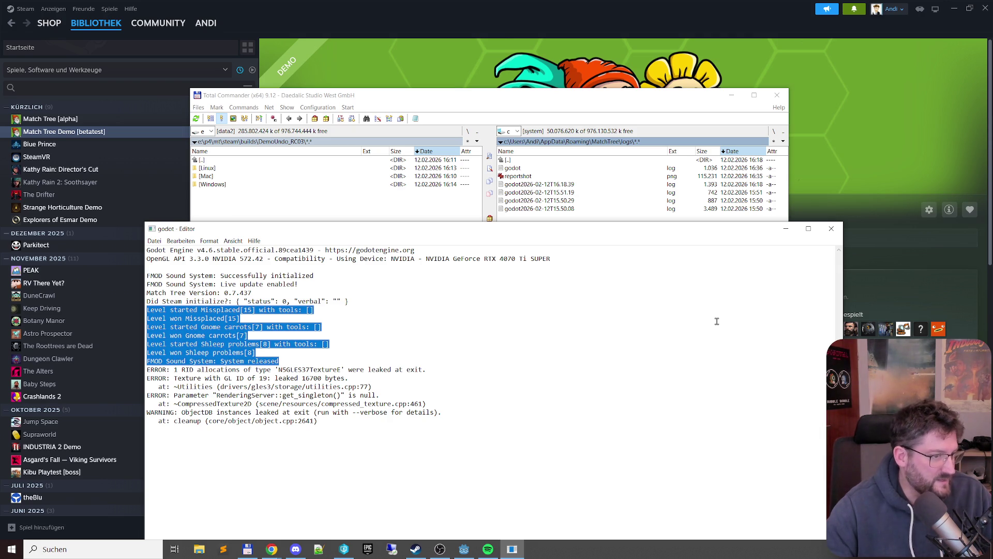
pyautogui.press('Up')
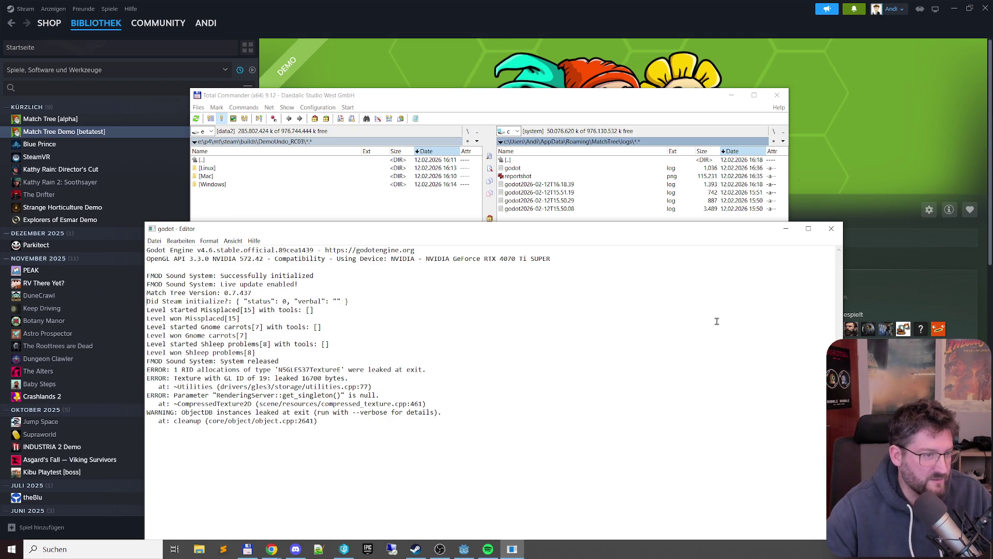
pyautogui.hotkey('shift', 'Down')
pyautogui.hotkey('shift', 'Down')
pyautogui.hotkey('shift', 'Down')
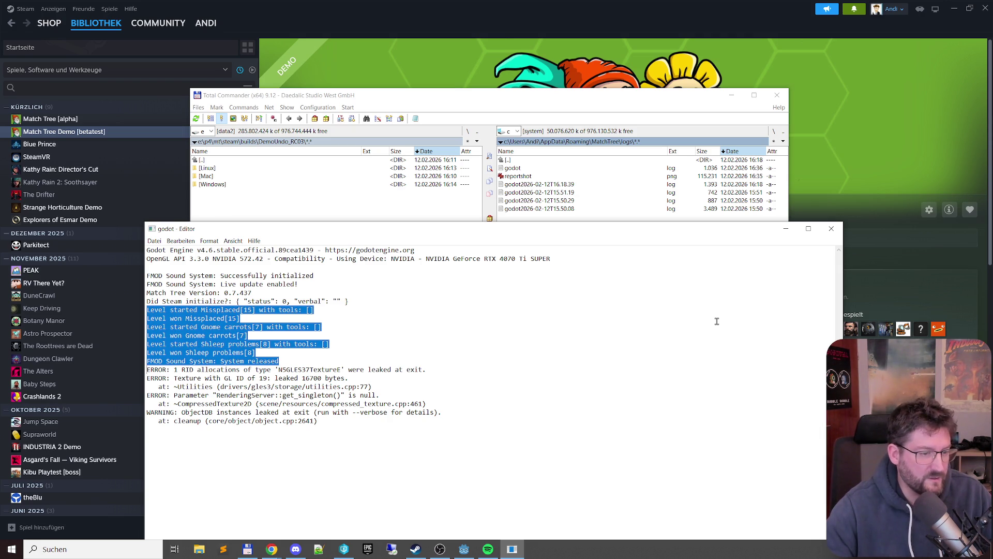
pyautogui.press('Right')
pyautogui.hotkey('shift', 'Down')
pyautogui.hotkey('shift', 'Down')
pyautogui.hotkey('shift', 'Down')
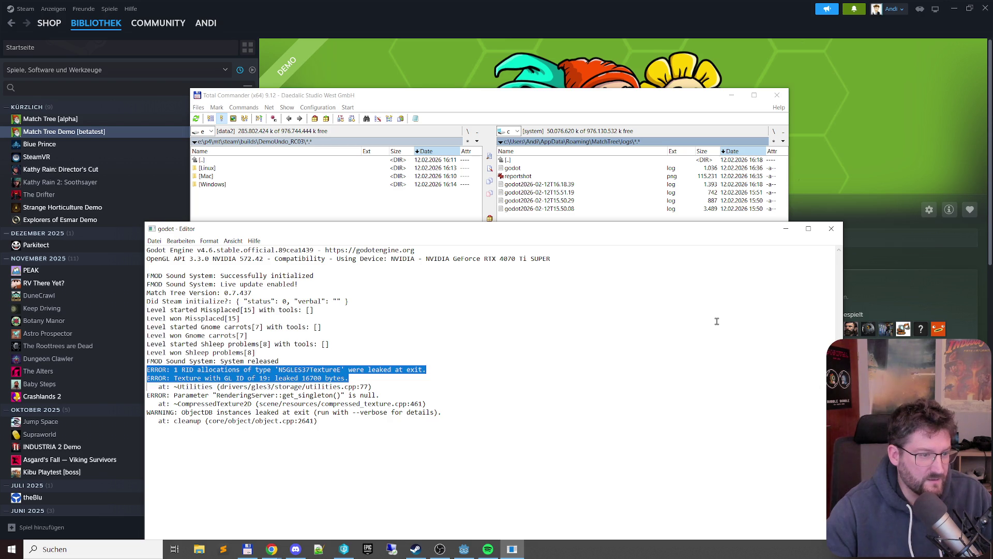
pyautogui.hotkey('shift', 'Down')
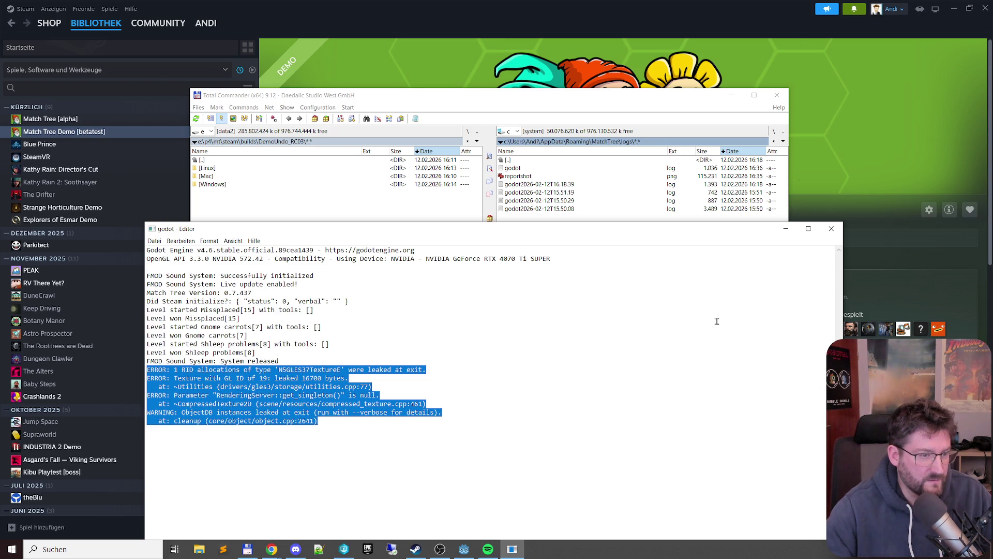
pyautogui.press('Up')
pyautogui.press('Up')
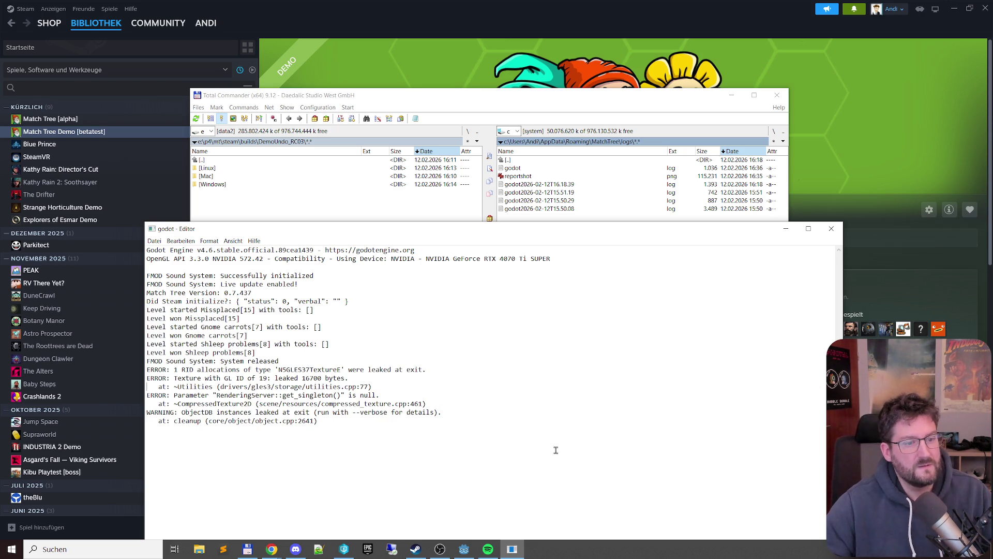
pyautogui.click(301, 355)
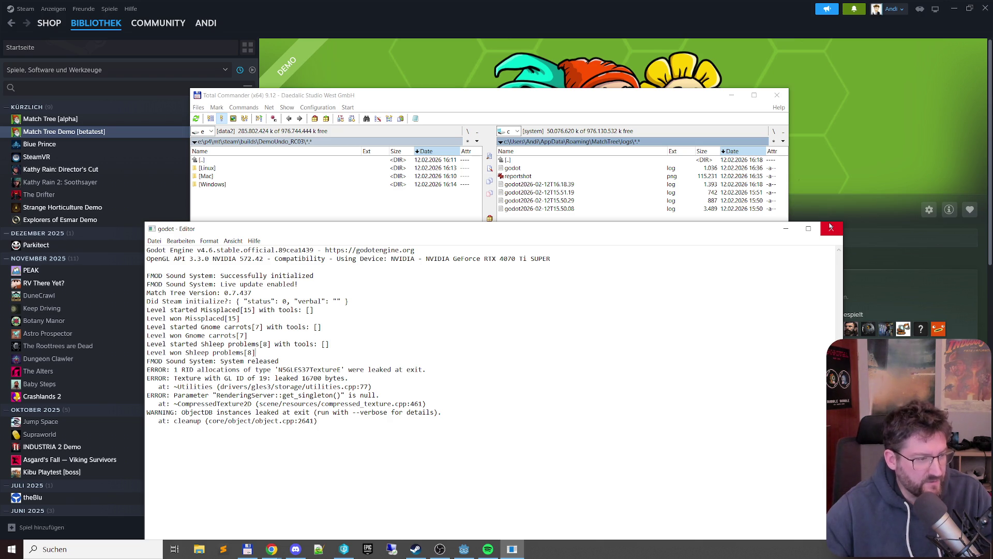
# Close the log, minimize Total Commander, check changelist 437 in P4V, then minimize P4V
pyautogui.click(830, 226)
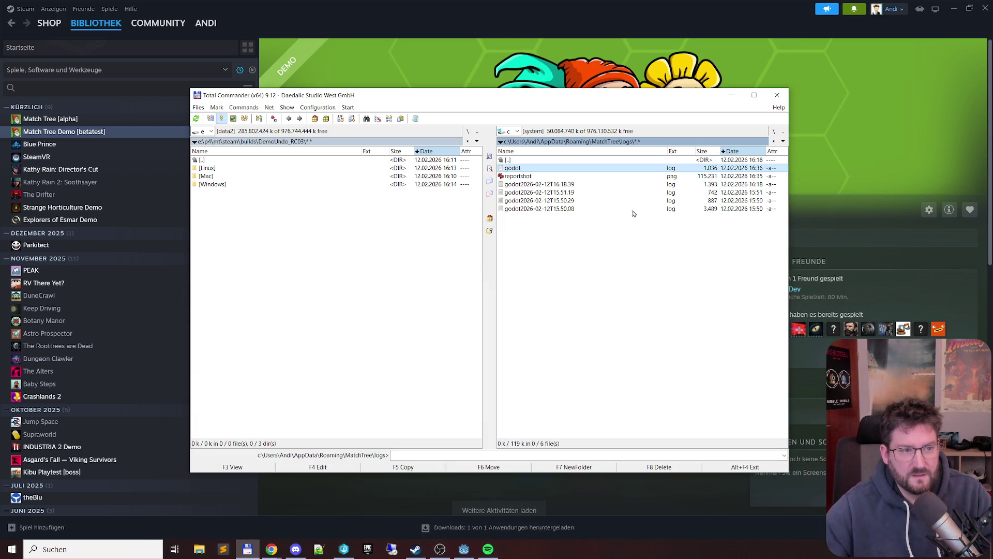
pyautogui.click(733, 95)
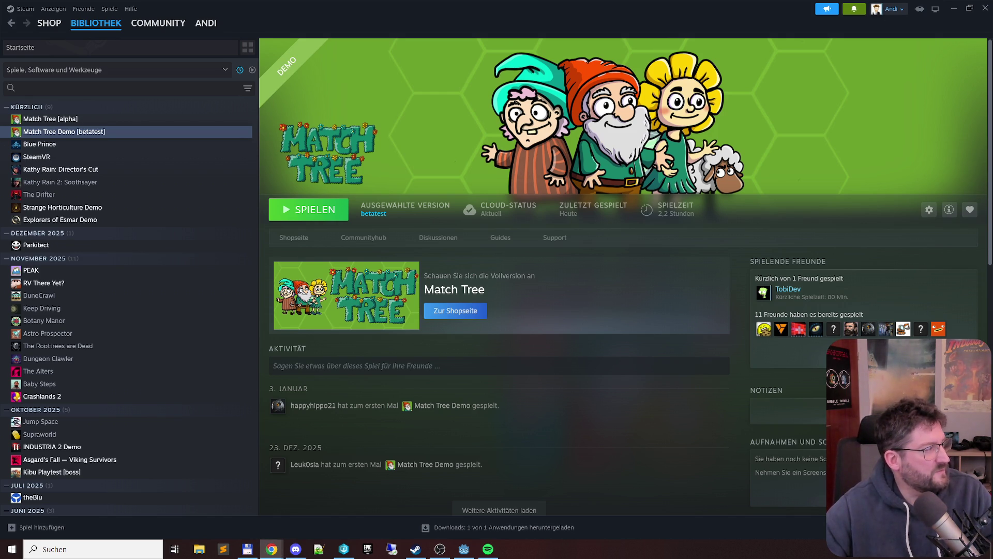
pyautogui.click(343, 548)
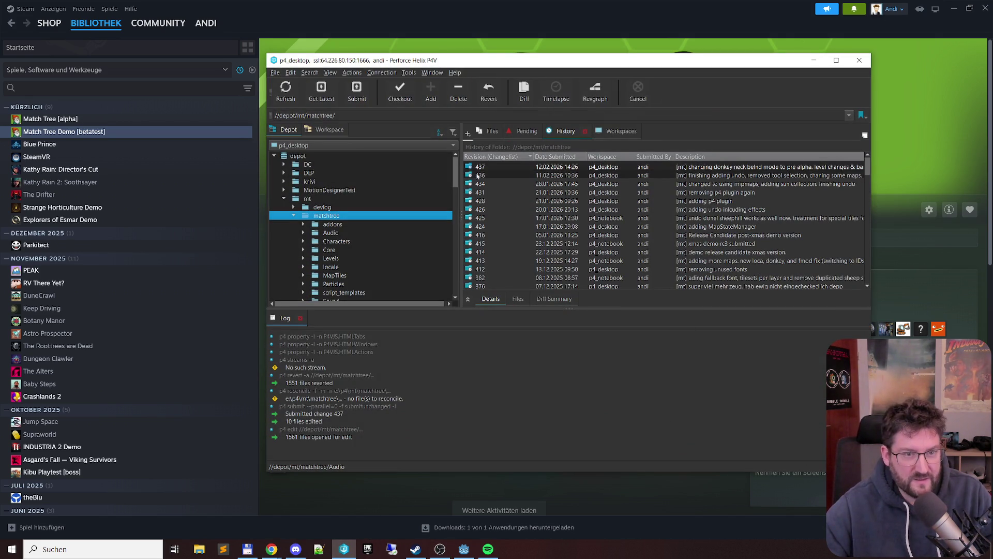
pyautogui.click(505, 167)
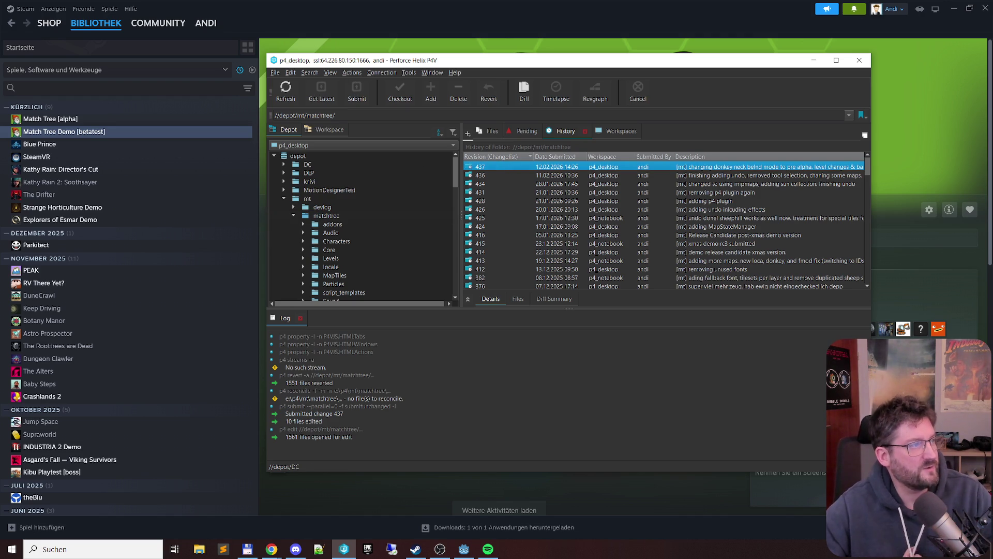
pyautogui.hotkey('alt', 'Tab')
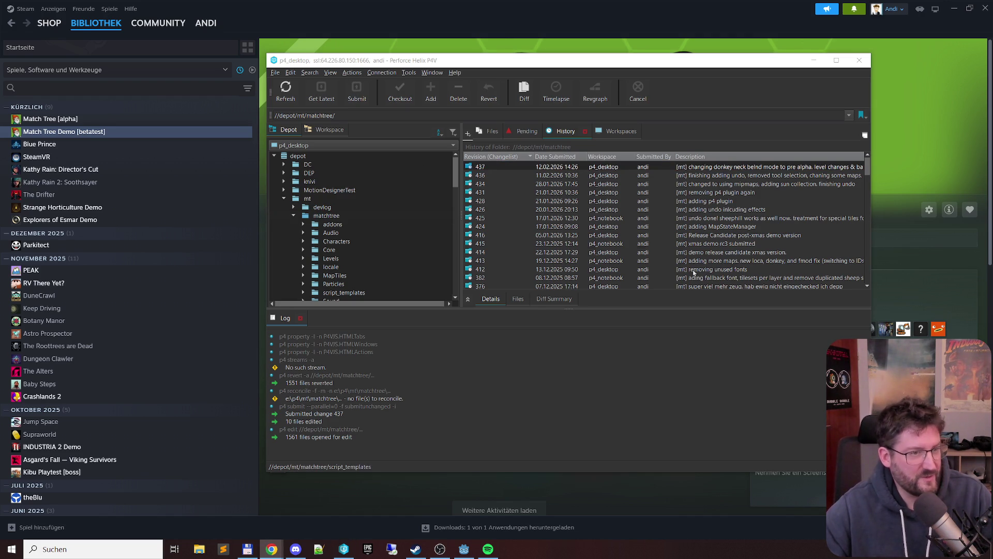
pyautogui.click(814, 60)
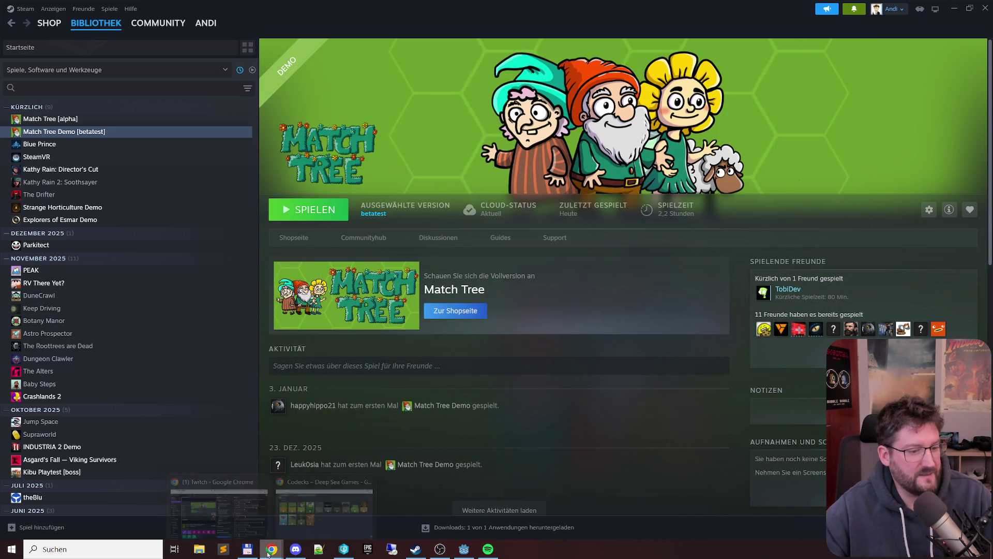
# Open the magic-wand feedback card in the Feedback Inbox deck and list its attachments
pyautogui.moveTo(271, 549)
pyautogui.click(341, 500)
pyautogui.click(350, 310)
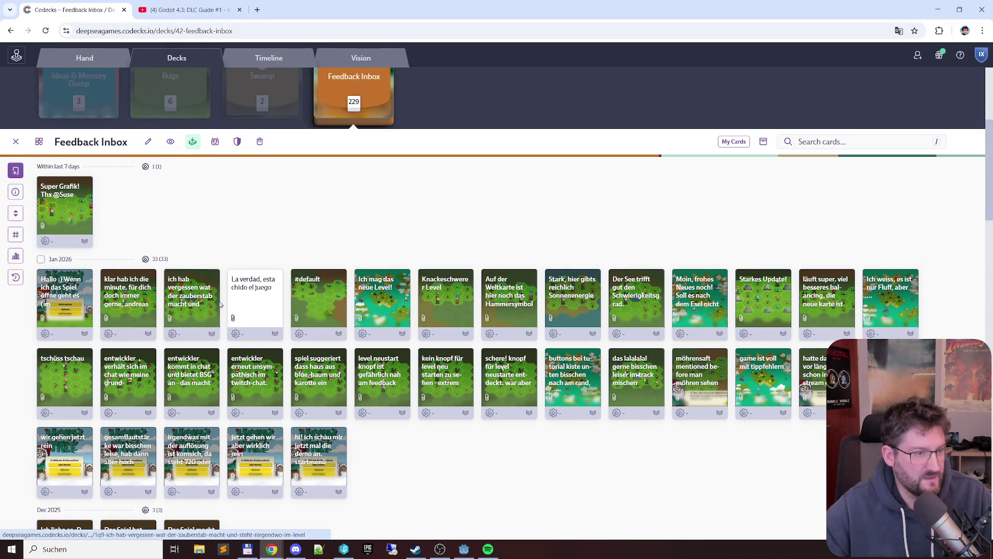
pyautogui.click(206, 294)
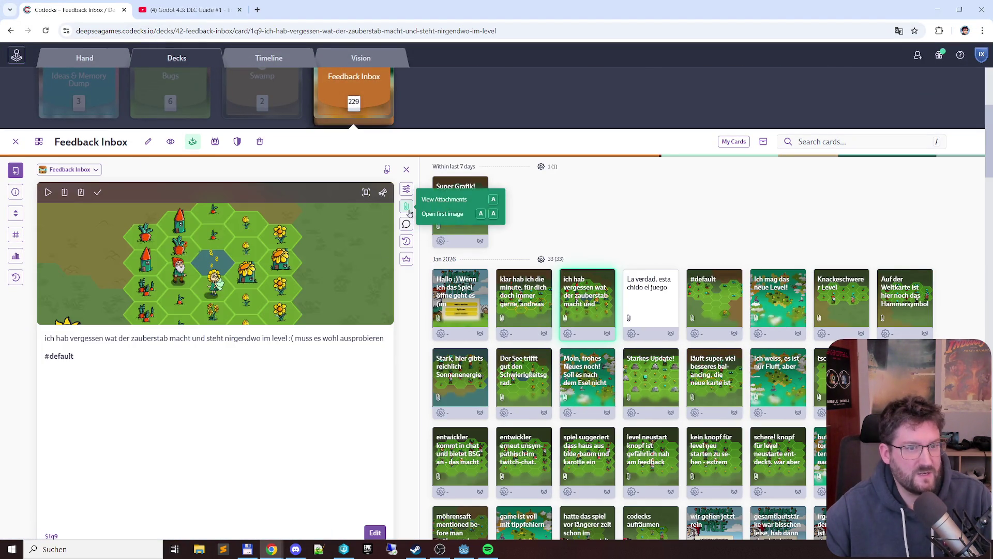
pyautogui.click(407, 208)
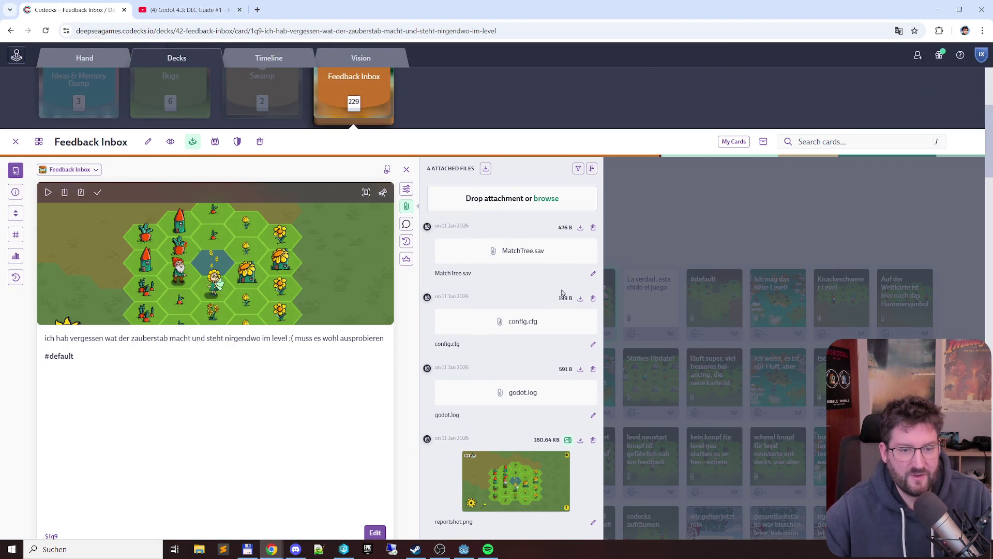
# Read the attached godot.log, focusing on the Steam initialization failure lines
pyautogui.click(534, 394)
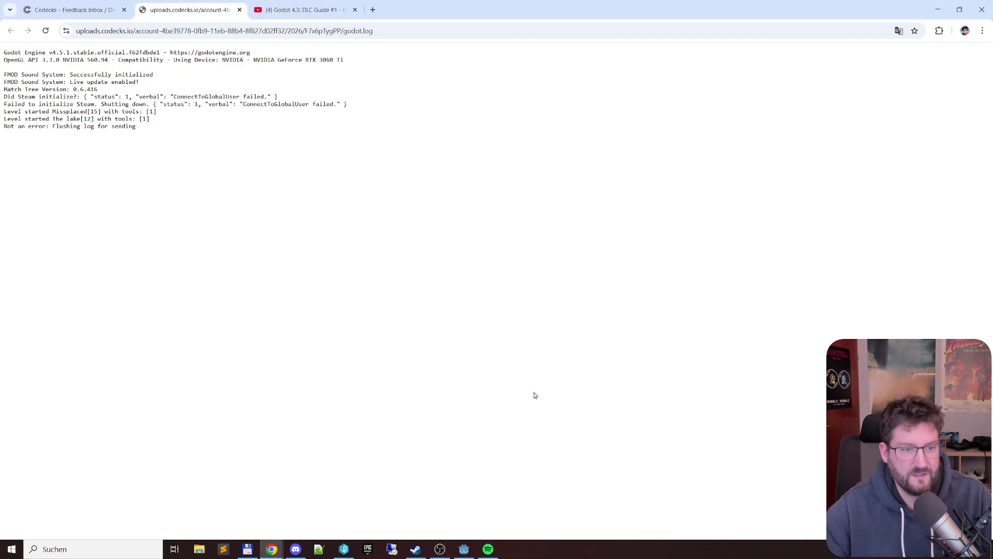
pyautogui.moveTo(151, 137); pyautogui.dragTo(2, 63)
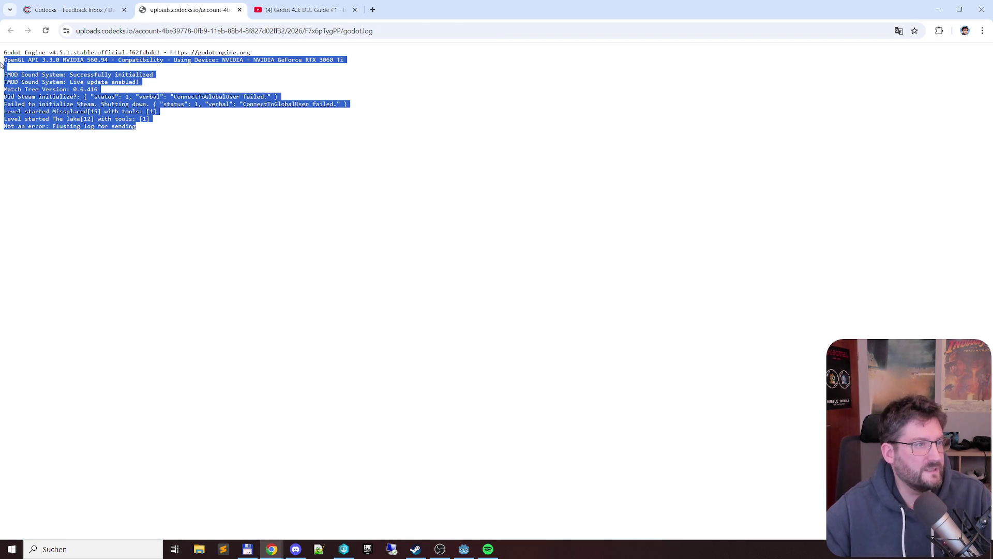
pyautogui.click(115, 96)
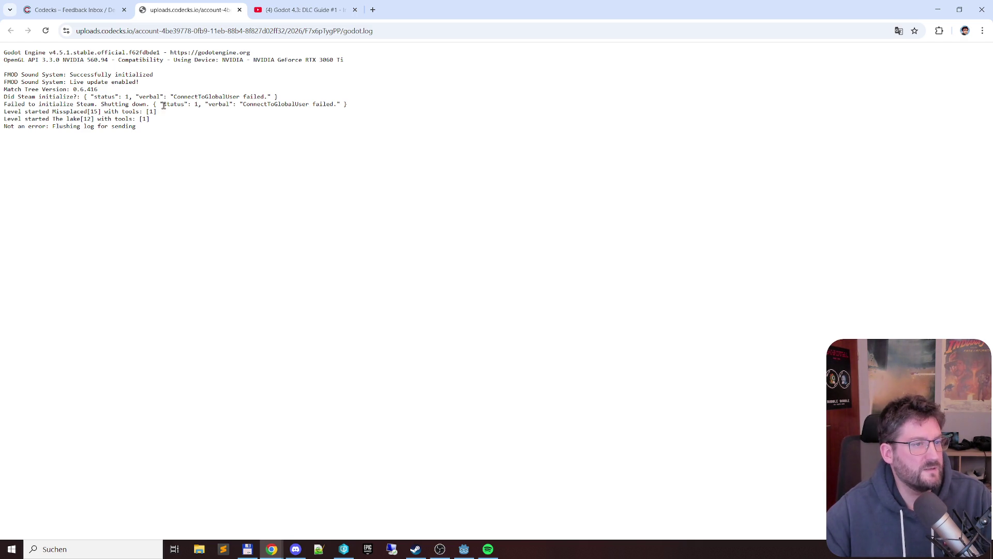
pyautogui.moveTo(367, 106); pyautogui.dragTo(4, 97)
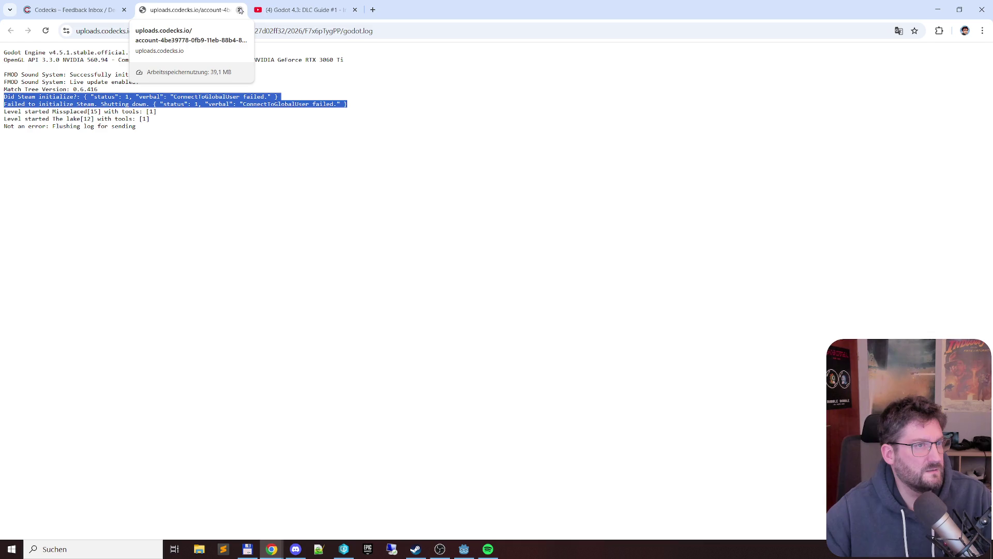
pyautogui.click(240, 10)
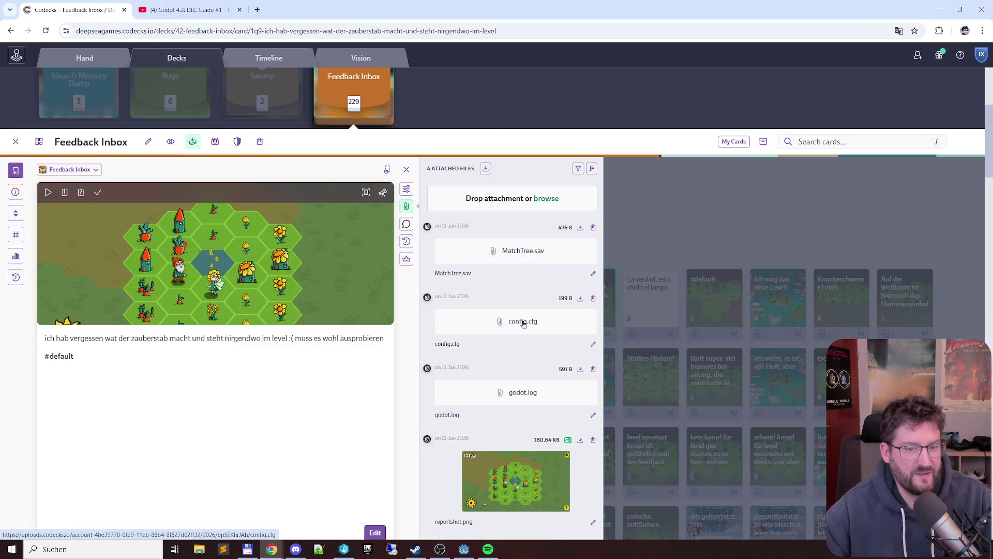
# View the attached MatchTree.sav and config.cfg files, then return to the Godot editor
pyautogui.click(521, 251)
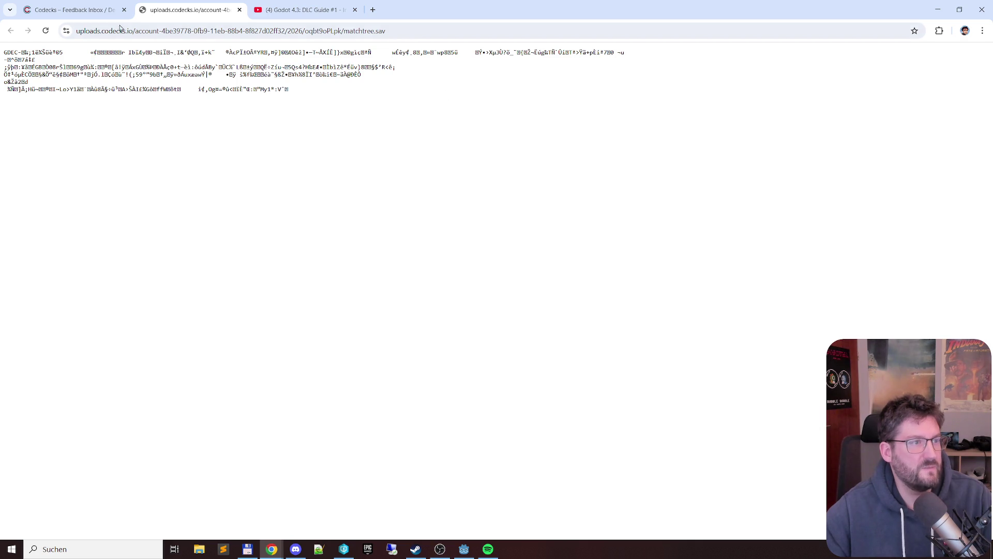
pyautogui.click(239, 10)
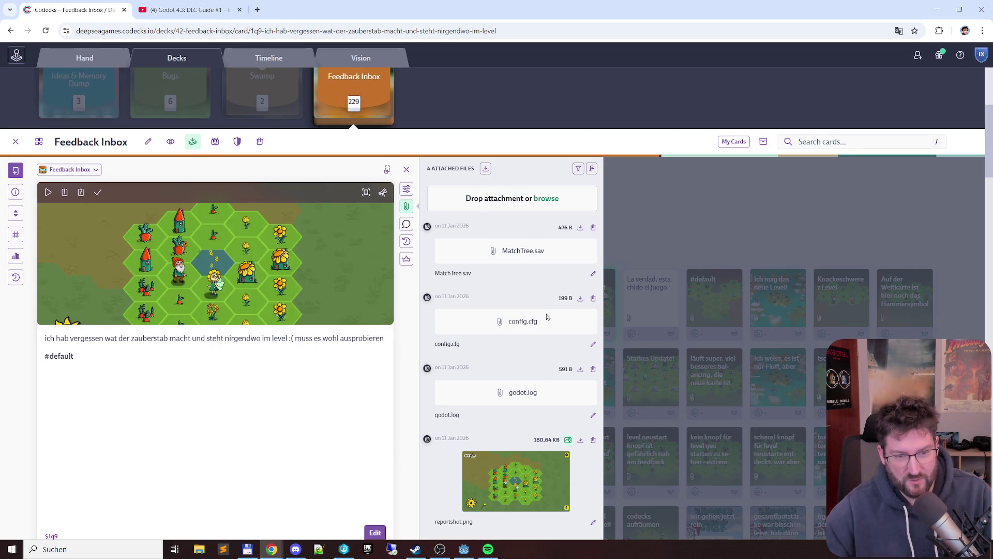
pyautogui.click(523, 324)
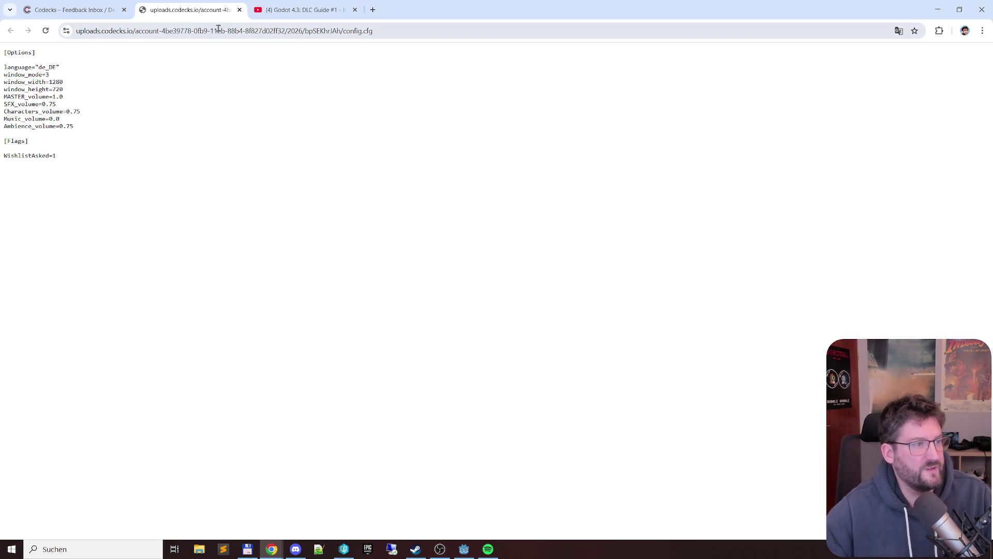
pyautogui.click(238, 10)
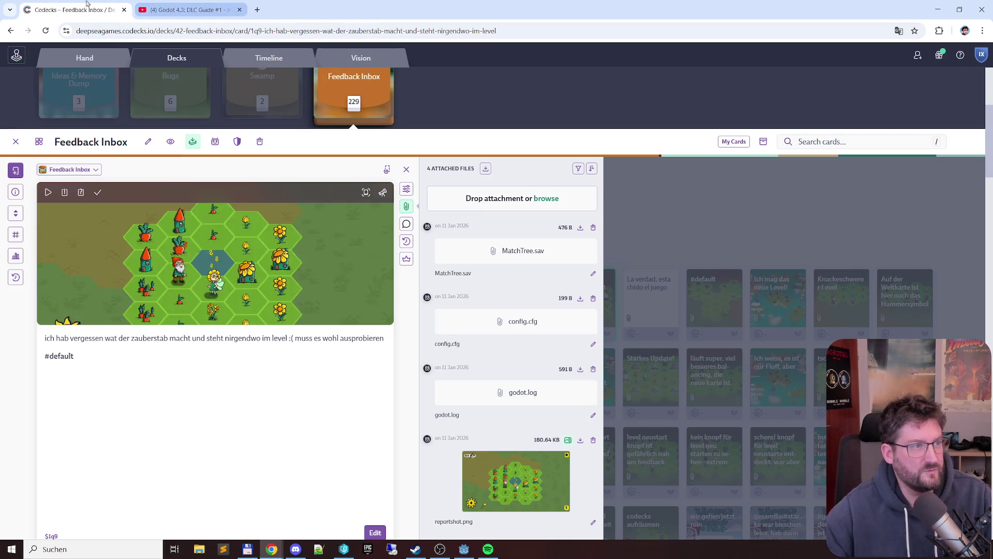
pyautogui.click(464, 548)
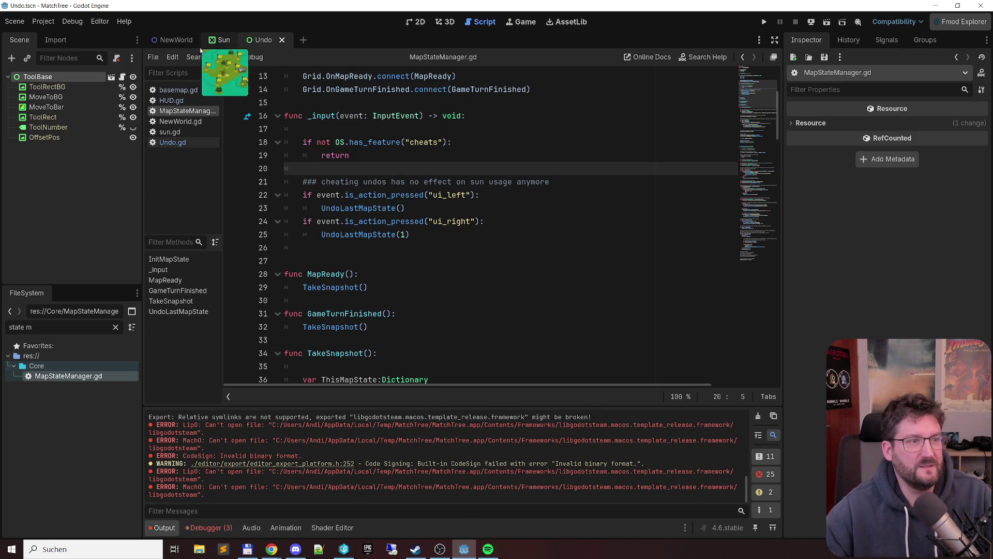
# Filter the FileSystem dock for 'mapst' and open MapStartScreen.tscn in the 2D view
pyautogui.click(176, 40)
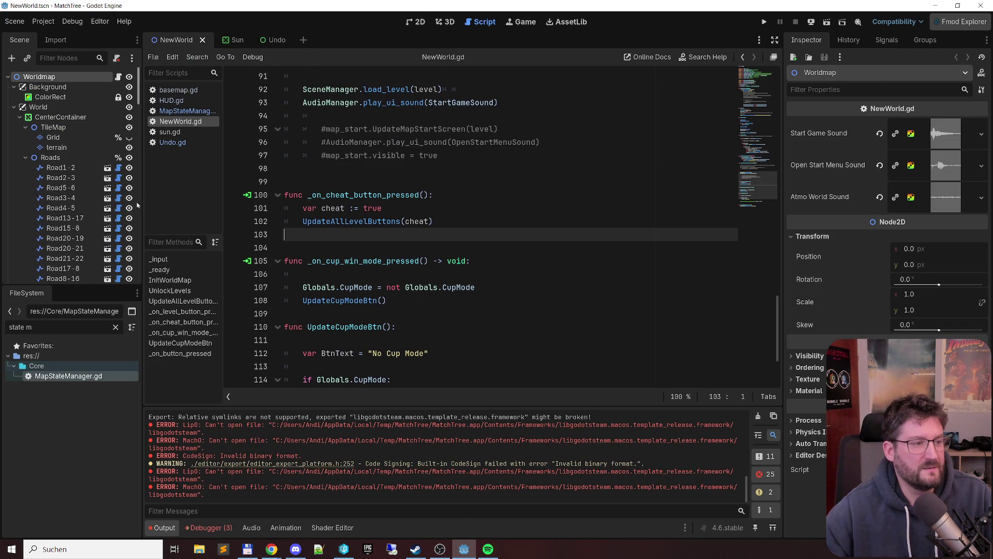
pyautogui.click(57, 327)
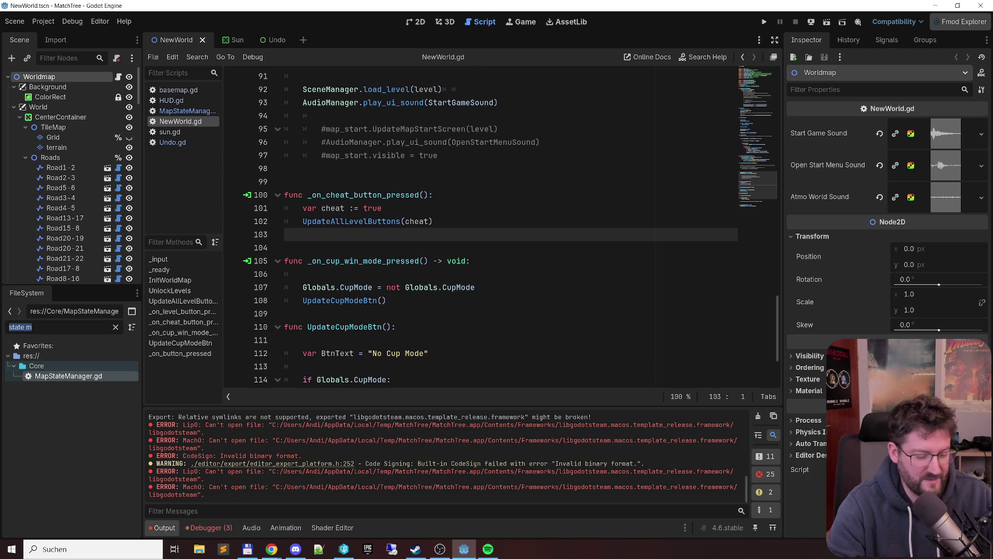
pyautogui.write('m')
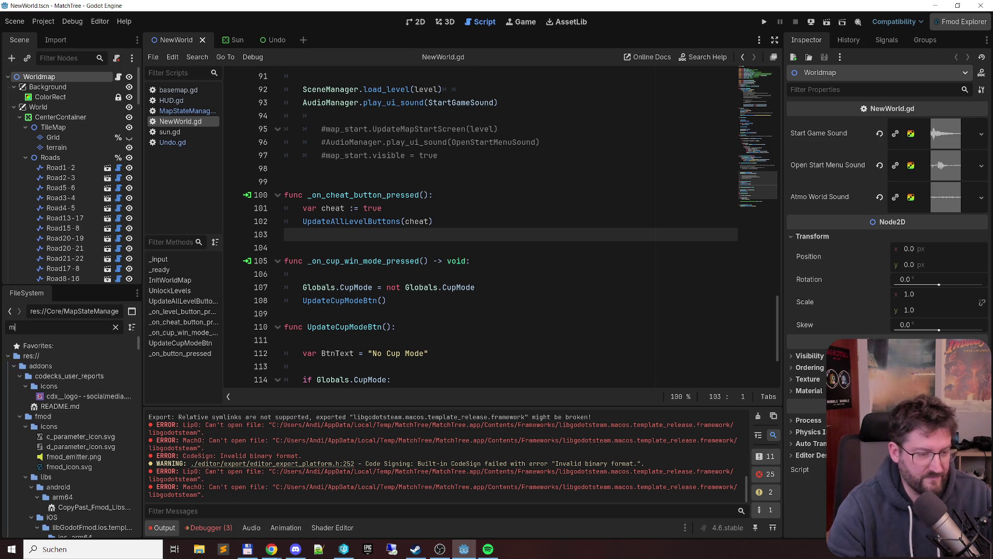
pyautogui.write('apst')
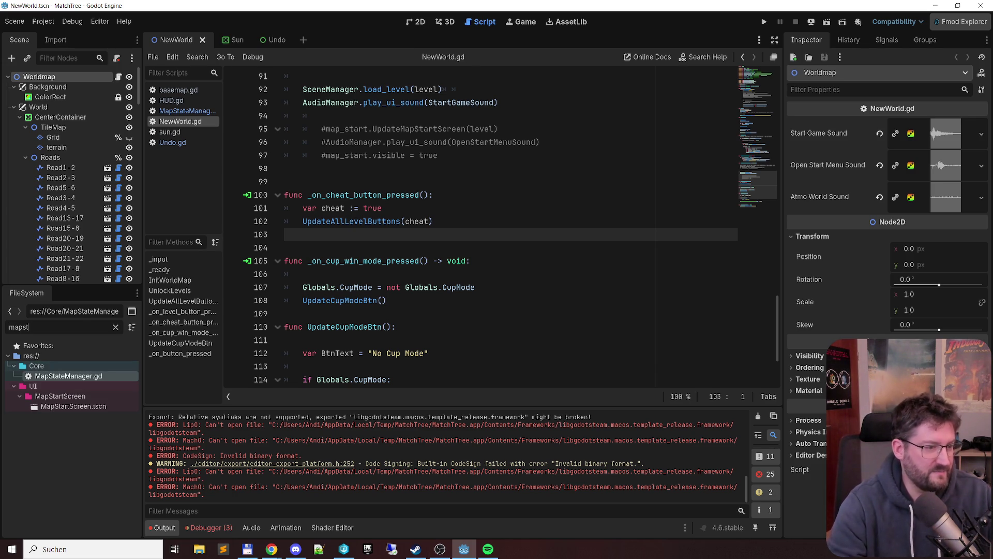
pyautogui.click(74, 406)
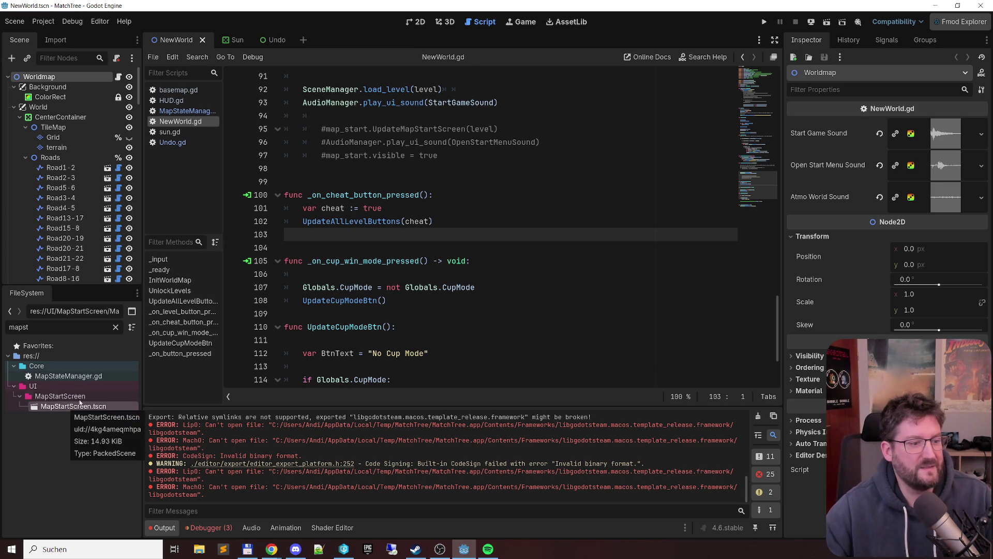
pyautogui.doubleClick(70, 407)
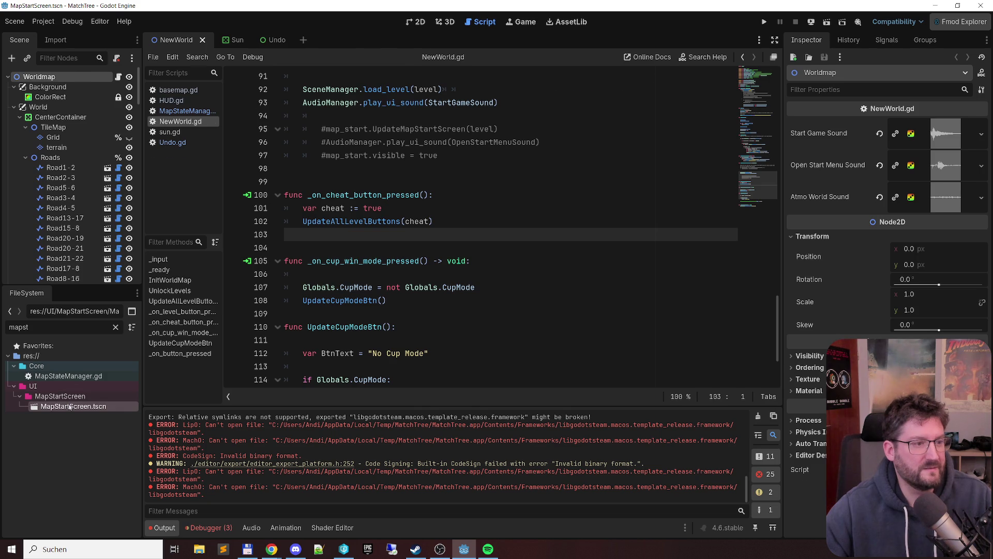
pyautogui.click(416, 21)
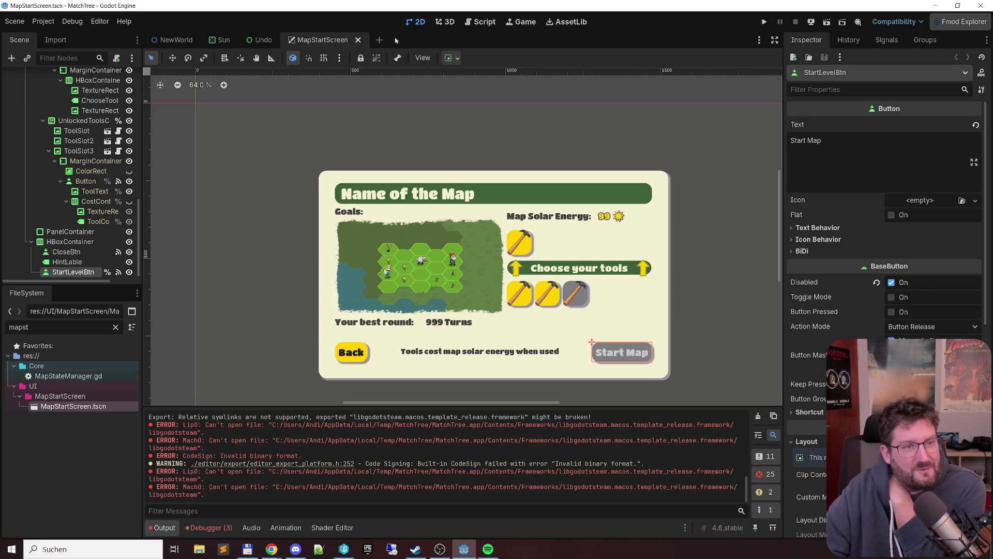
# Close the MapStartScreen tab and switch back to the NewWorld hex world map
pyautogui.click(357, 40)
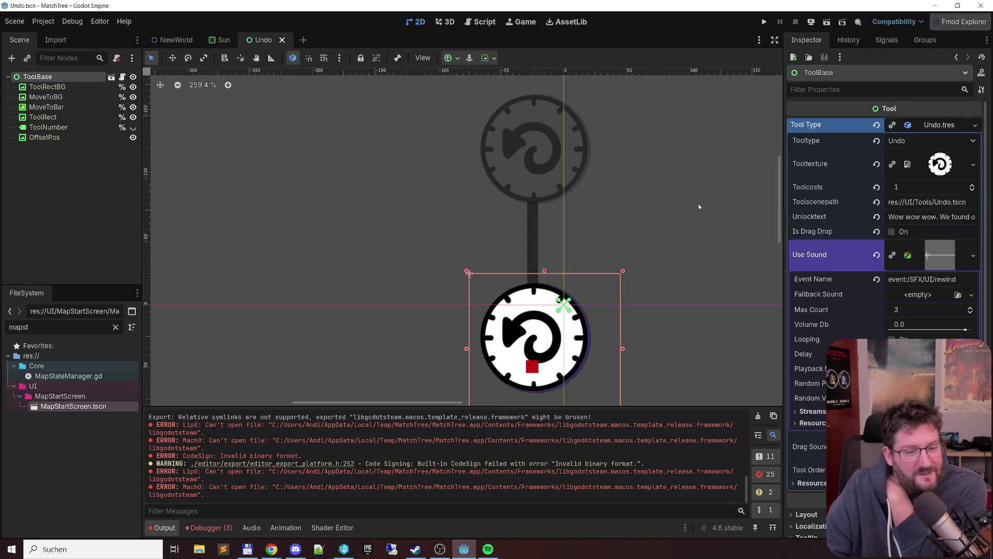
pyautogui.scroll(-5, 554, 215)
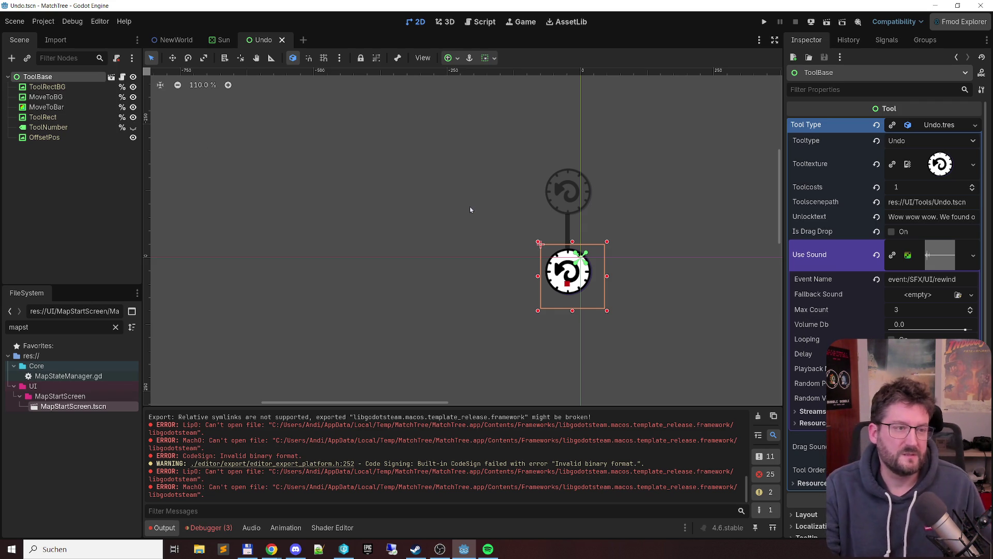
pyautogui.click(173, 40)
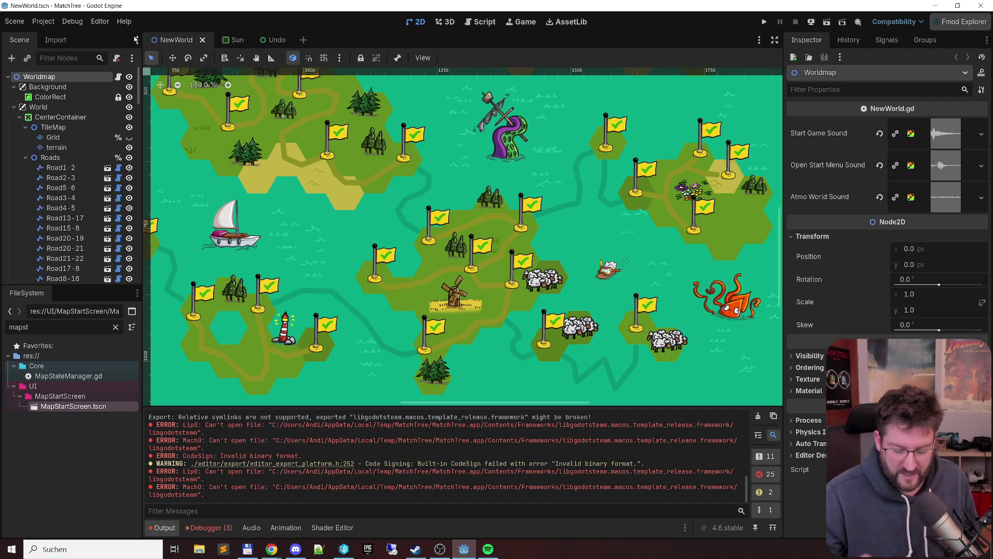
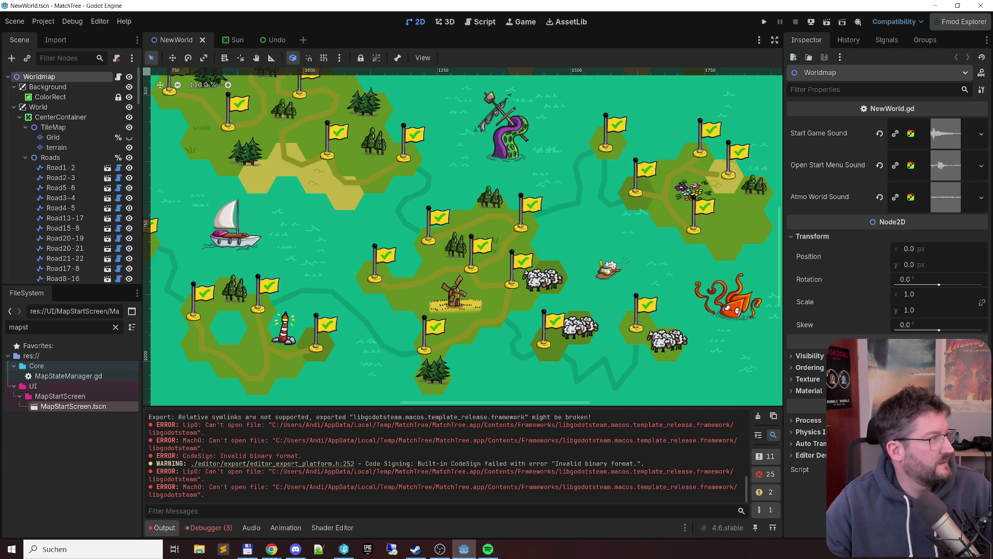
# Switch from Godot to the blank 'Match Tree Maps' spreadsheet in Chrome
pyautogui.hotkey('alt', 'Tab')
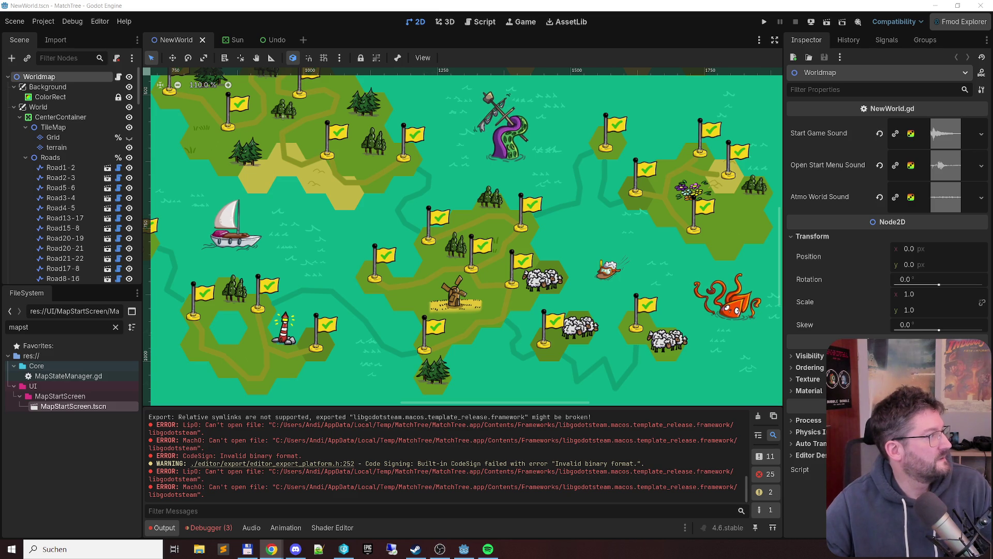
pyautogui.click(271, 549)
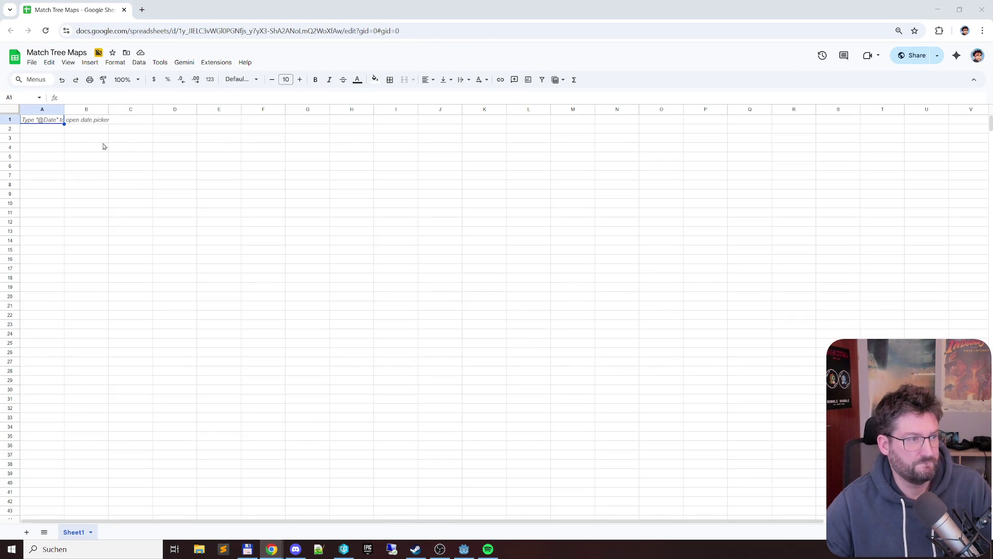
# Enter 1–5 in A2:A6 and fill the series down to 42 in A43
pyautogui.click(46, 131)
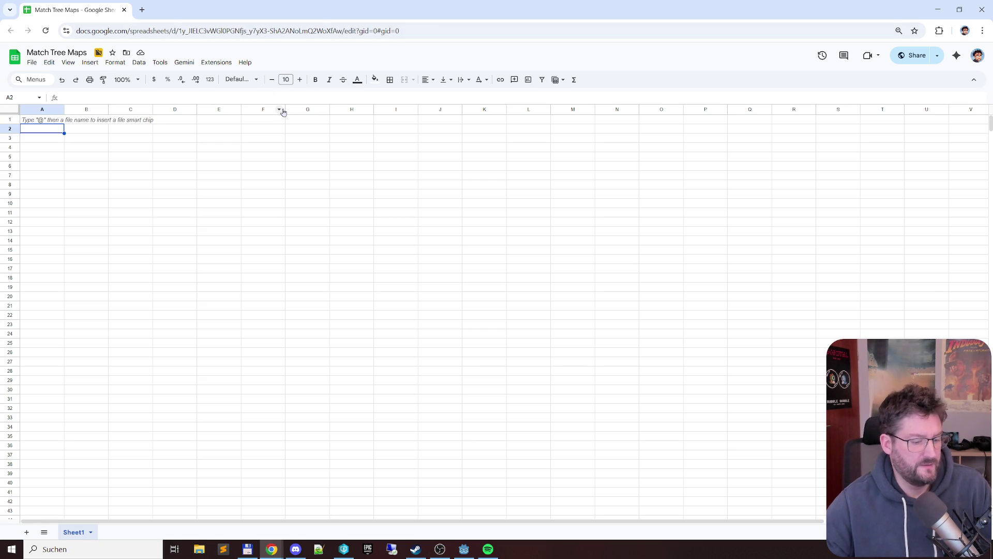
pyautogui.write('1 2 3 4 5')
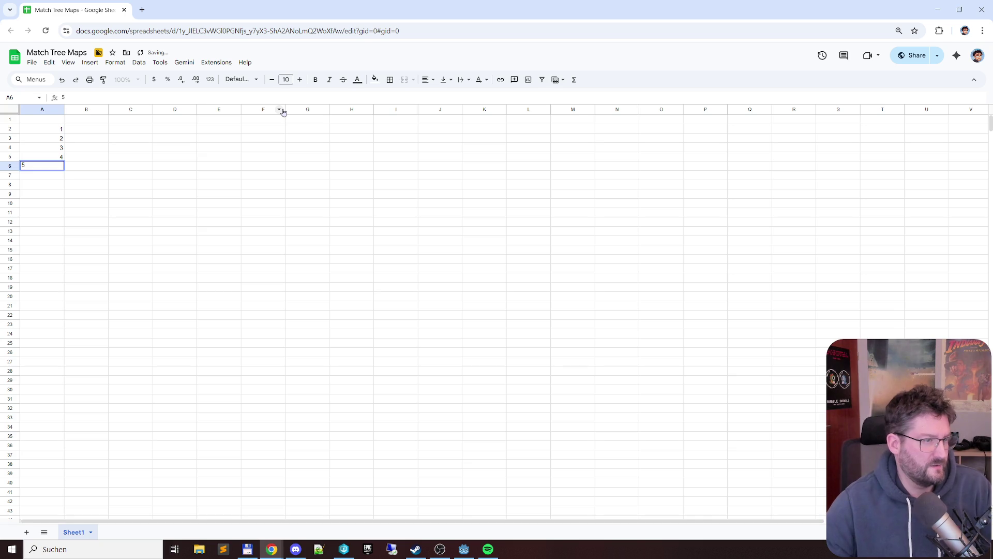
pyautogui.press('Return')
pyautogui.click(60, 132)
pyautogui.keyDown('shift'); pyautogui.click(58, 170); pyautogui.keyUp('shift')
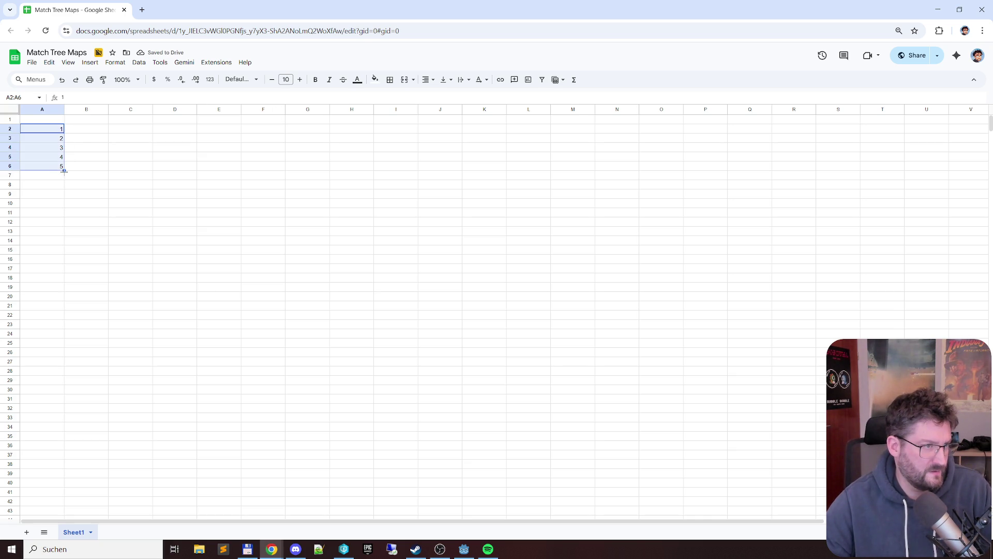
pyautogui.moveTo(64, 171); pyautogui.dragTo(65, 422)
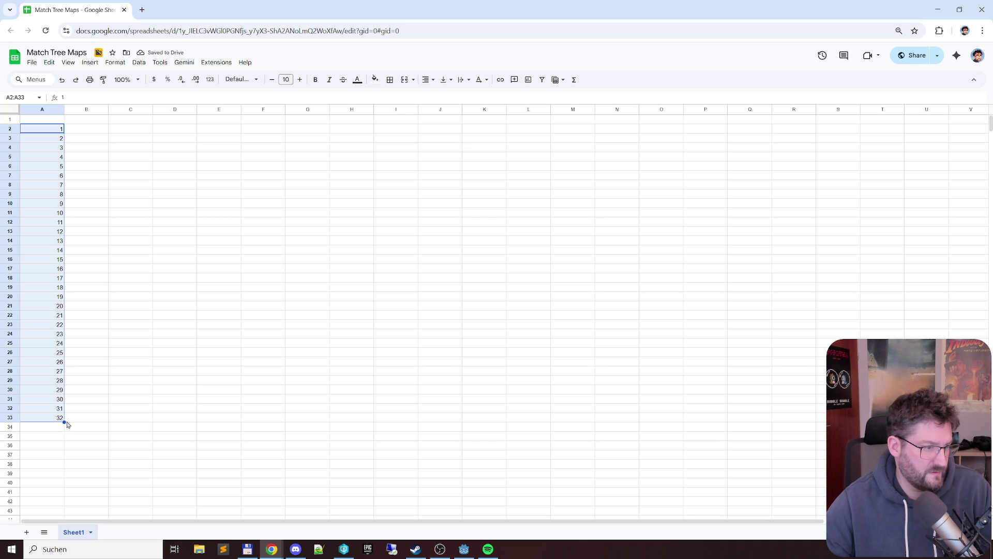
pyautogui.moveTo(64, 421)
pyautogui.mouseDown()
pyautogui.moveTo(59, 519)
pyautogui.moveTo(44, 426)
pyautogui.moveTo(71, 326)
pyautogui.mouseUp()
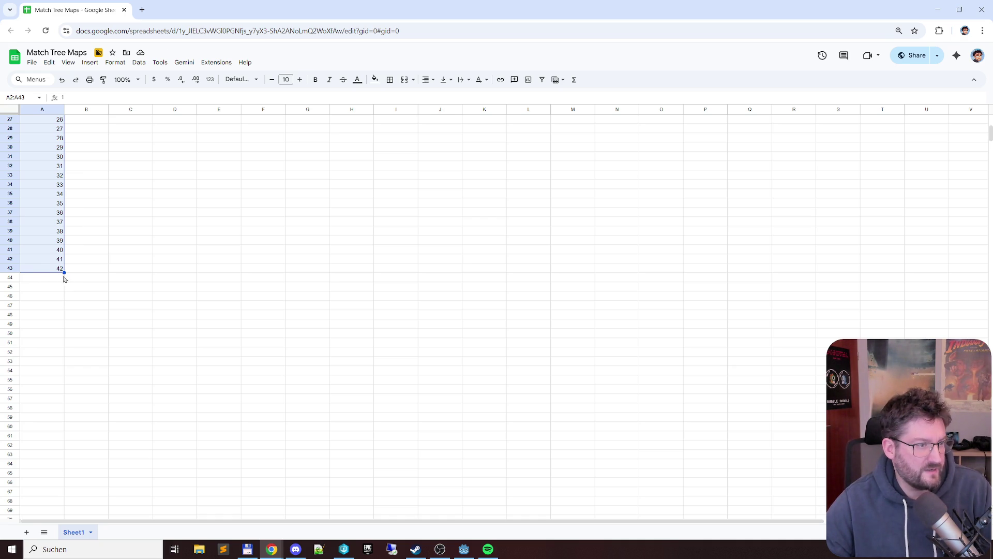
# Undo the accidental move of the 1–42 block so it stays in A2:A43
pyautogui.moveTo(64, 273); pyautogui.dragTo(39, 508)
pyautogui.scroll(2, 105, 439)
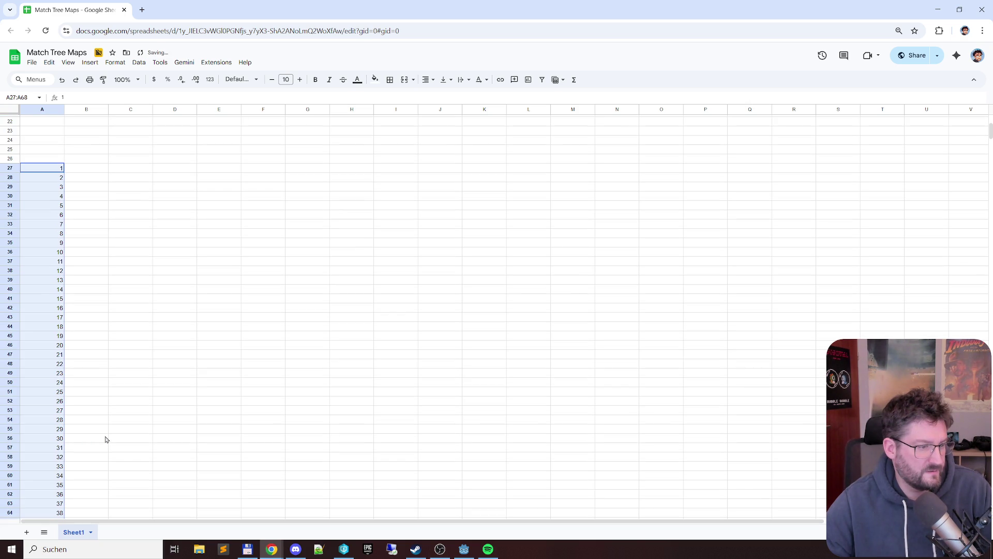
pyautogui.scroll(-3, 106, 439)
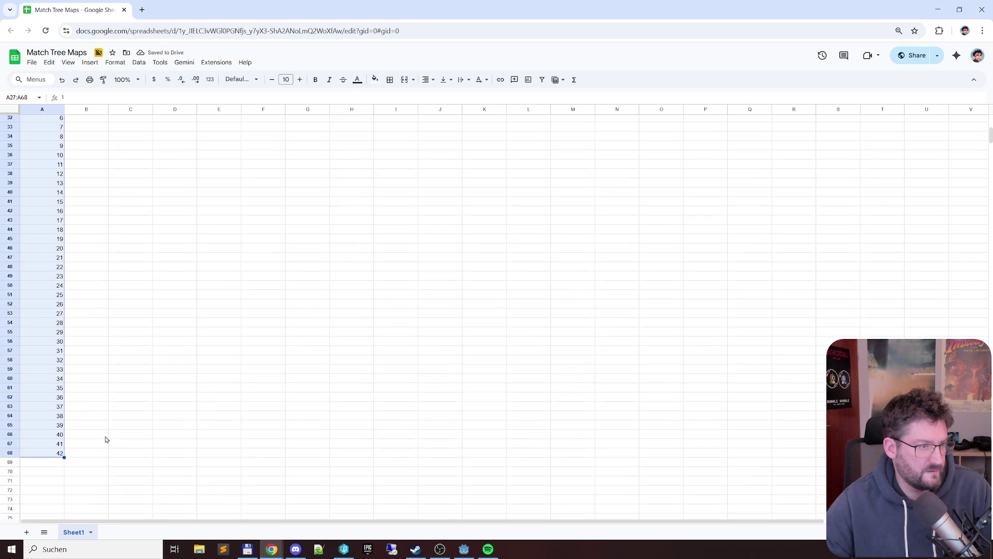
pyautogui.scroll(-3, 100, 364)
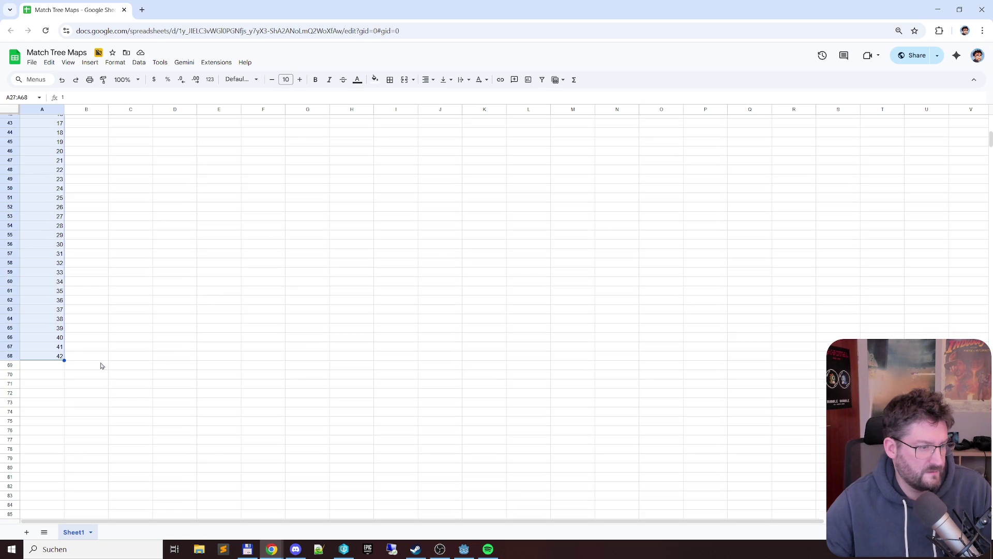
pyautogui.scroll(10, 81, 361)
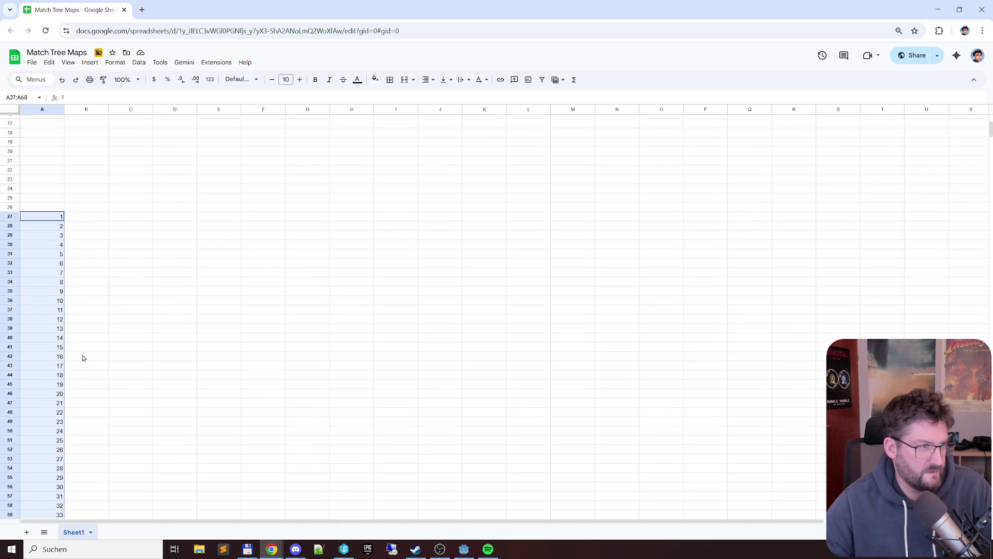
pyautogui.scroll(2, 82, 357)
pyautogui.hotkey('ctrl', 'z')
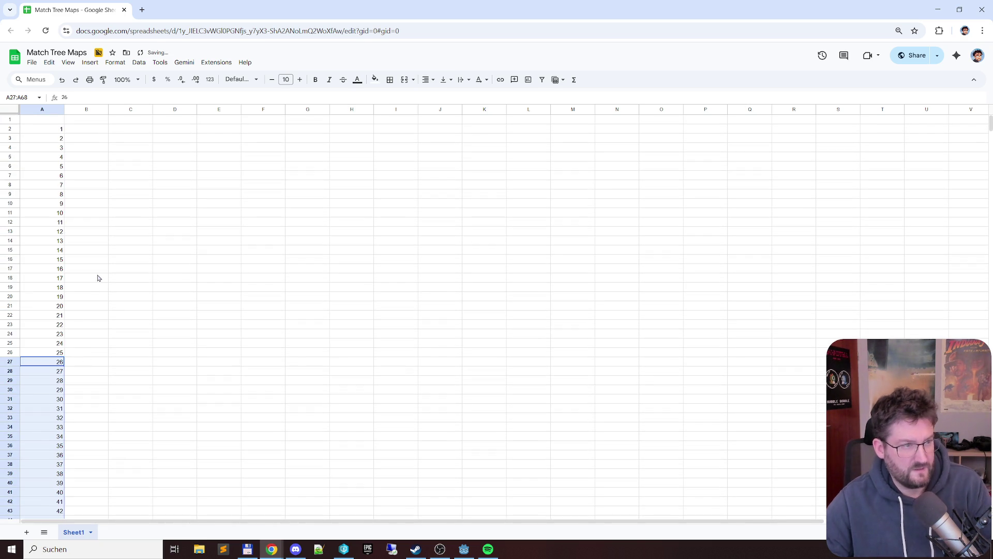
# Extend the column A number series down to A64 with the fill handle
pyautogui.click(130, 296)
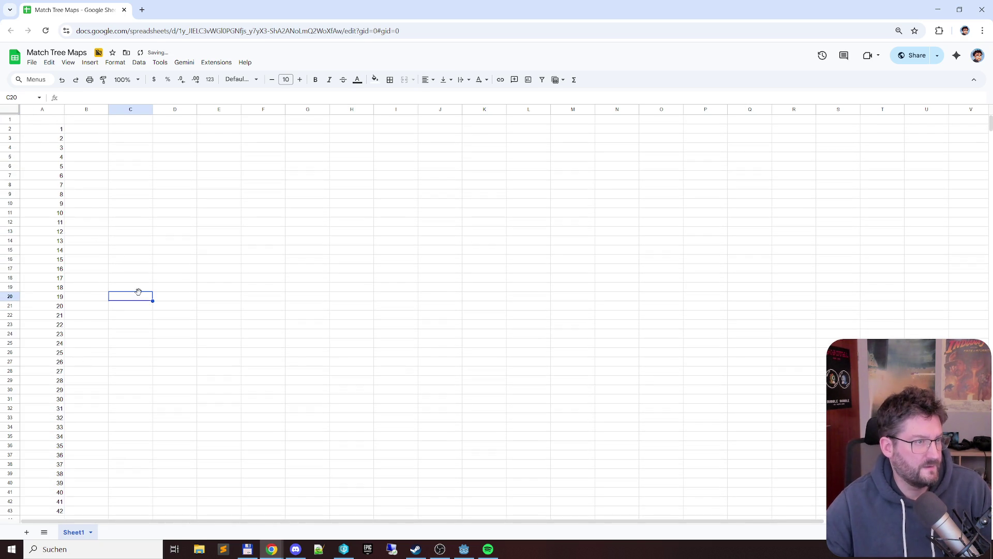
pyautogui.click(46, 133)
pyautogui.scroll(-6, 47, 147)
pyautogui.keyDown('shift'); pyautogui.click(59, 316); pyautogui.keyUp('shift')
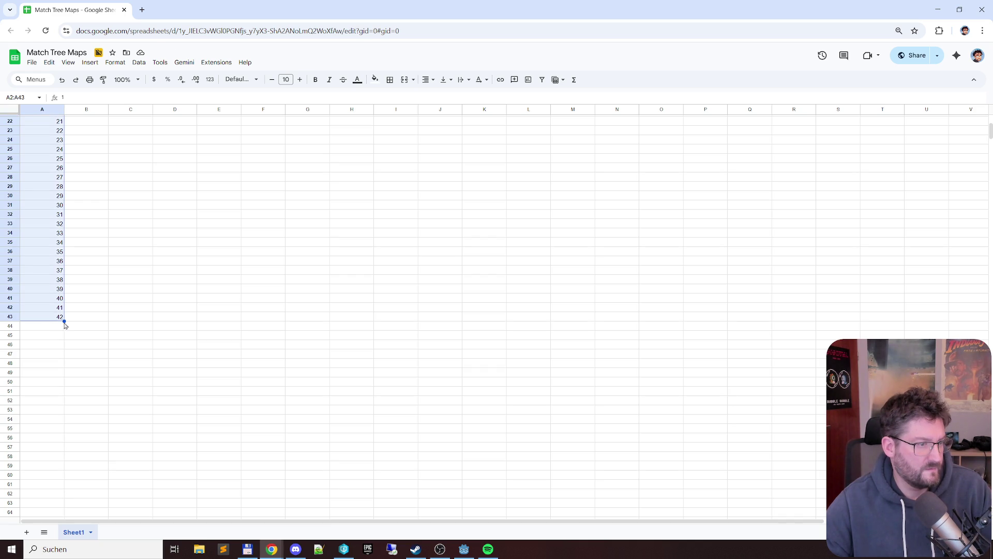
pyautogui.moveTo(63, 320); pyautogui.dragTo(63, 513)
pyautogui.scroll(-3, 93, 416)
pyautogui.scroll(-3, 94, 412)
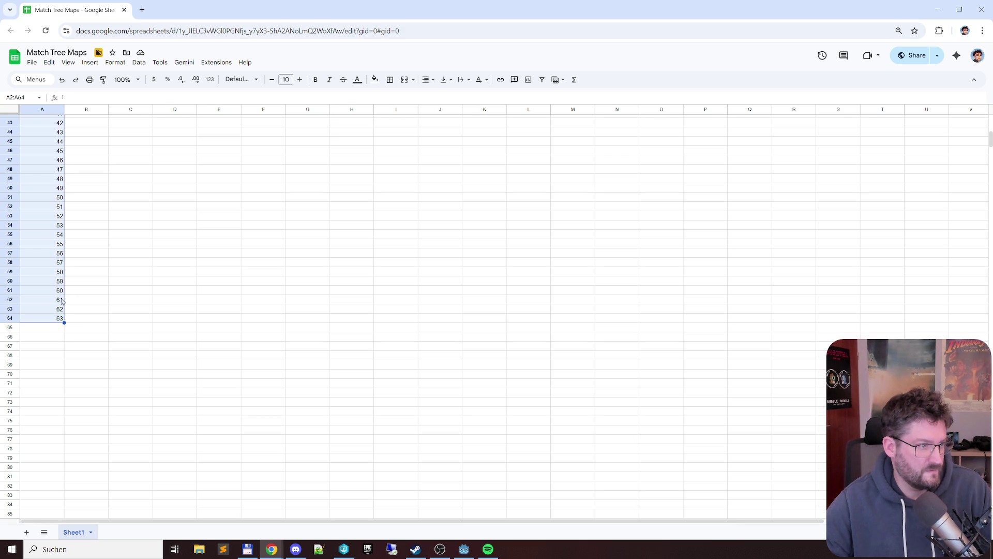
# Clear the extra values in A62:A64 so the numbering ends at 60
pyautogui.click(61, 300)
pyautogui.hotkey('shift', 'Down')
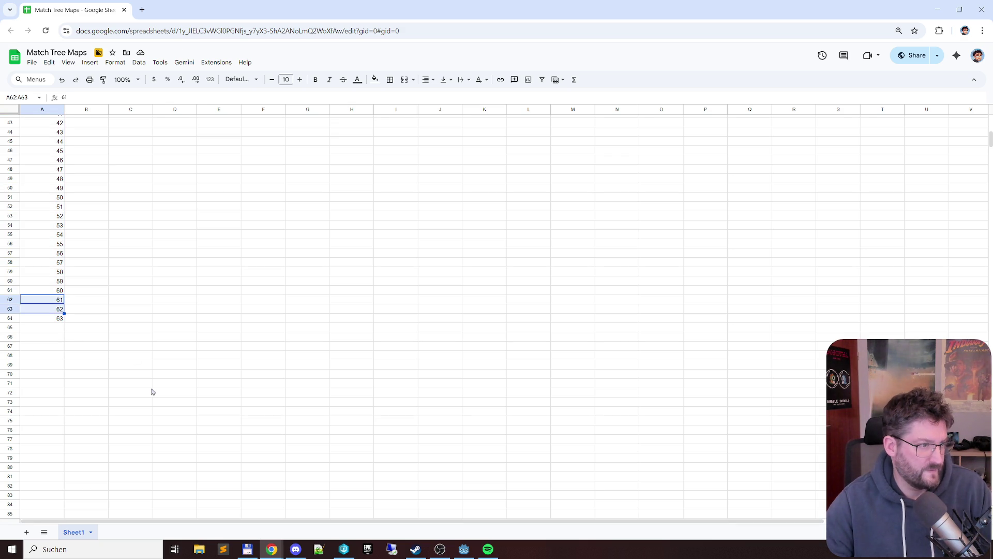
pyautogui.hotkey('shift', 'Down')
pyautogui.press('Delete')
# Enter the header 'ID' in A1, then return to the Godot editor
pyautogui.scroll(6, 232, 329)
pyautogui.scroll(3, 232, 326)
pyautogui.click(58, 122)
pyautogui.write('ID')
pyautogui.press('Return')
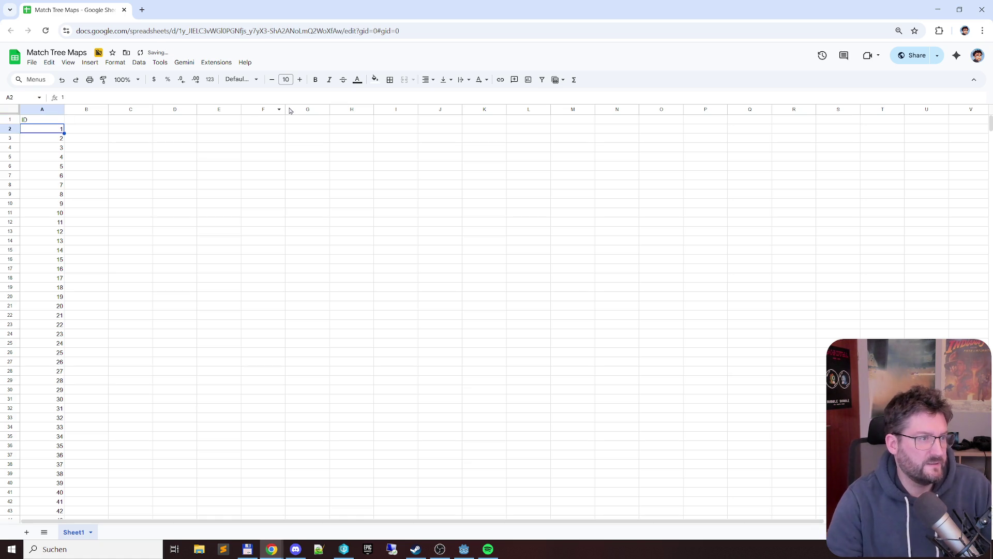
pyautogui.click(95, 121)
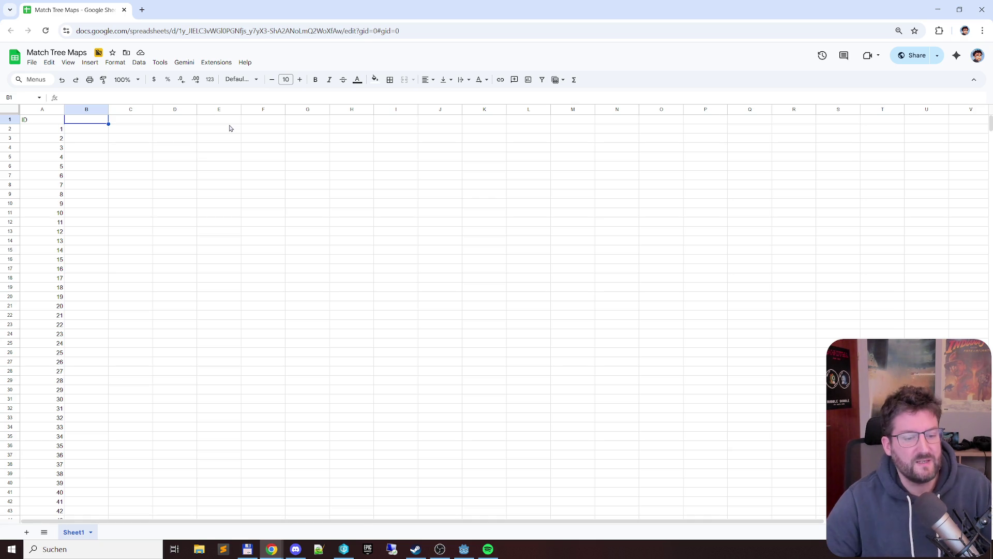
pyautogui.click(462, 549)
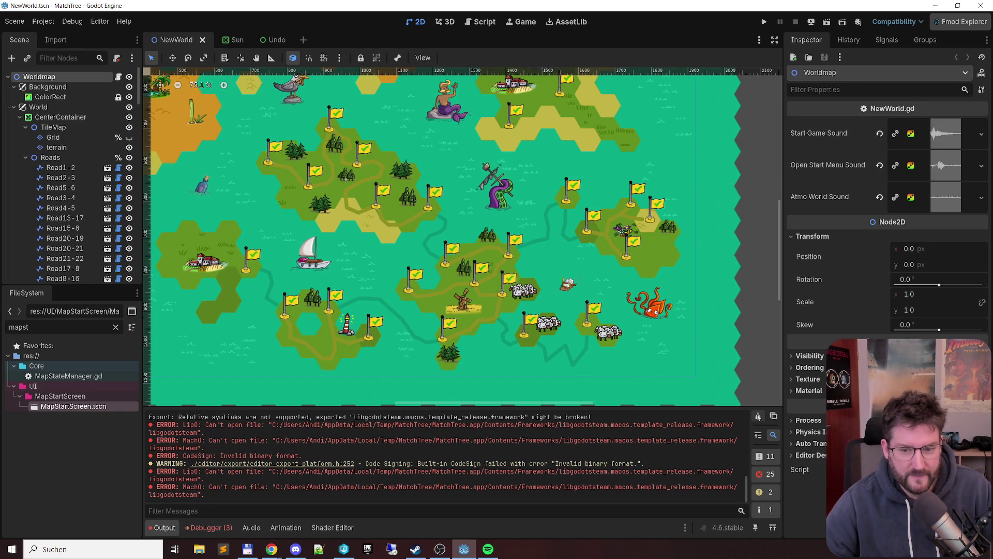
# Clear the Output log and the three errors in the Debugger's Errors list
pyautogui.click(758, 416)
pyautogui.click(212, 528)
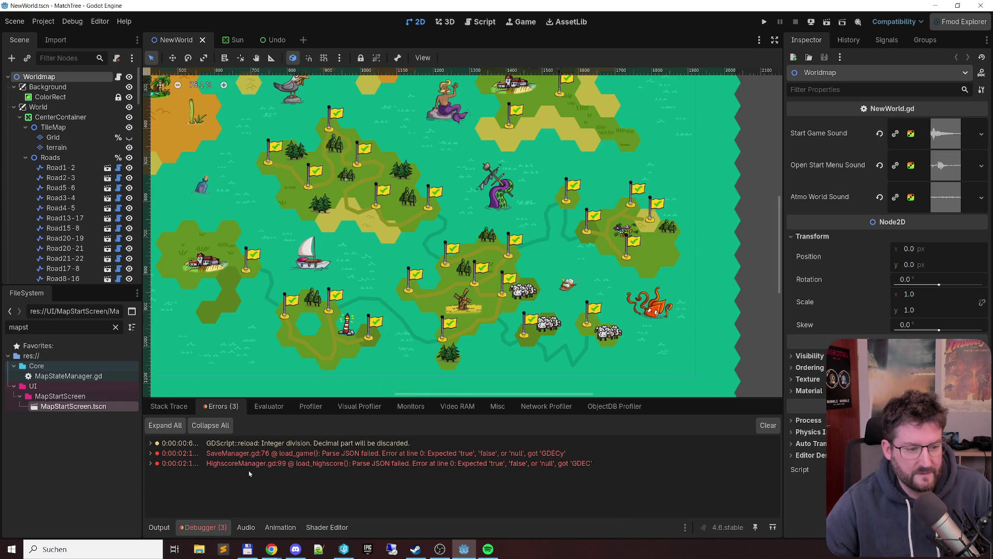
pyautogui.click(776, 424)
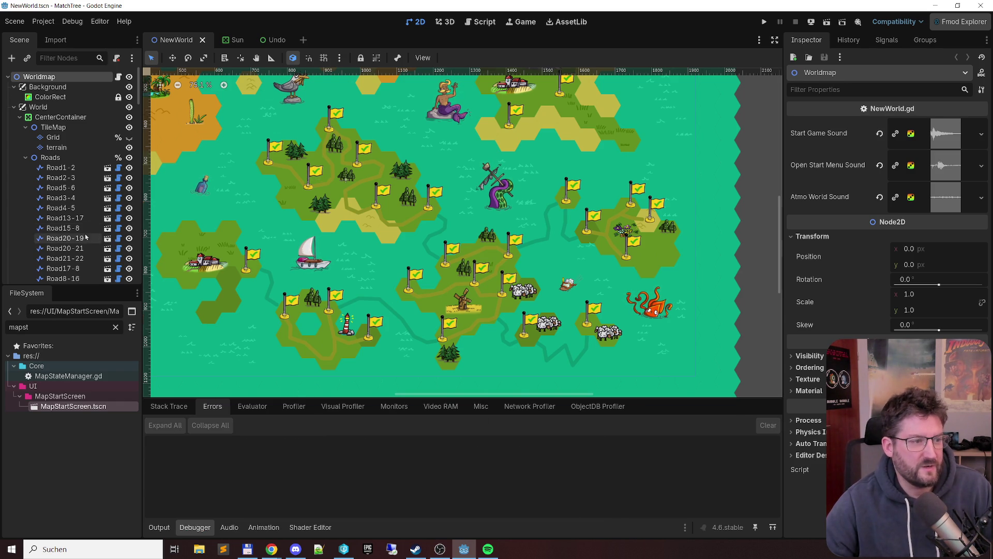
# Remove the 'mapst' FileSystem filter, collapse Characters and Map03, and open level005.tres
pyautogui.doubleClick(30, 327)
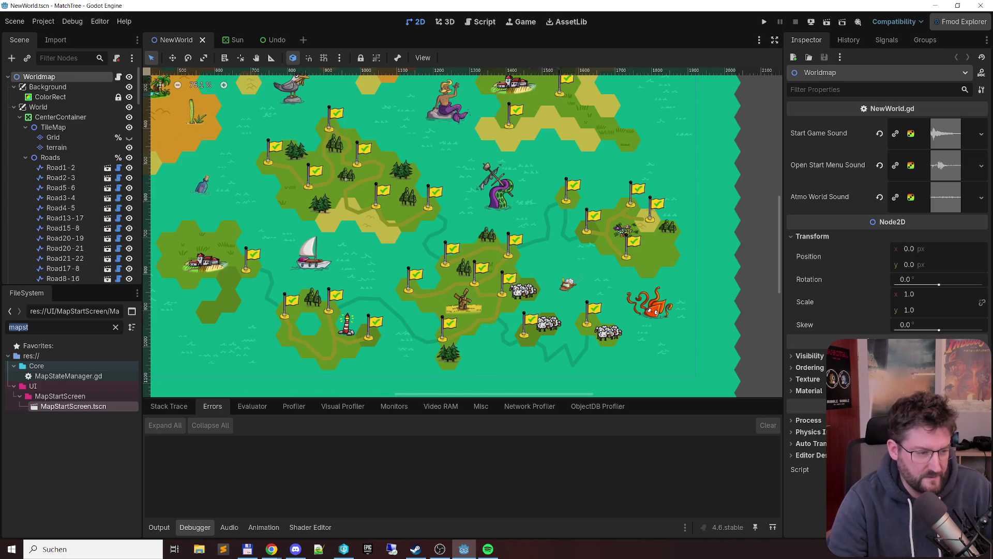
pyautogui.press('BackSpace')
pyautogui.scroll(-10, 46, 418)
pyautogui.scroll(3, 50, 407)
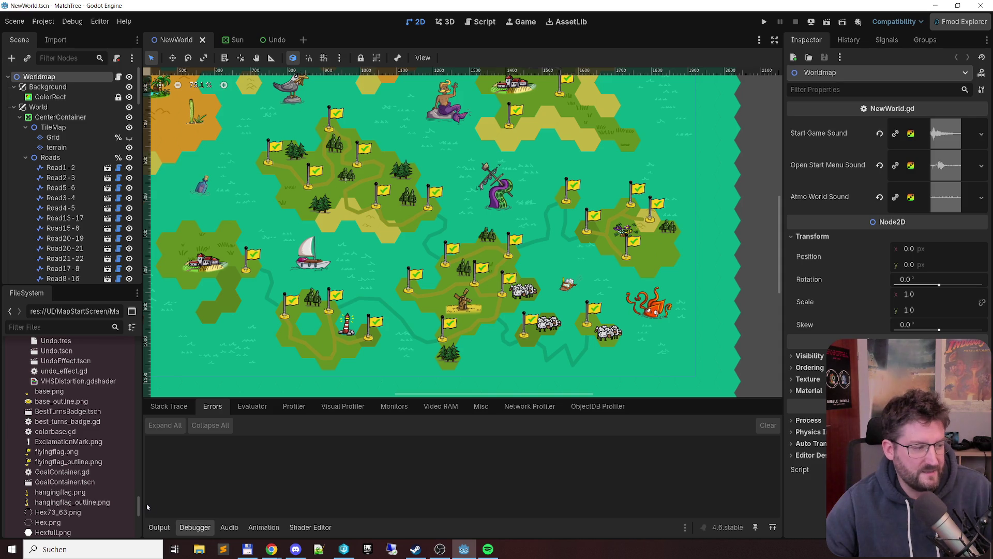
pyautogui.moveTo(139, 506); pyautogui.dragTo(139, 354)
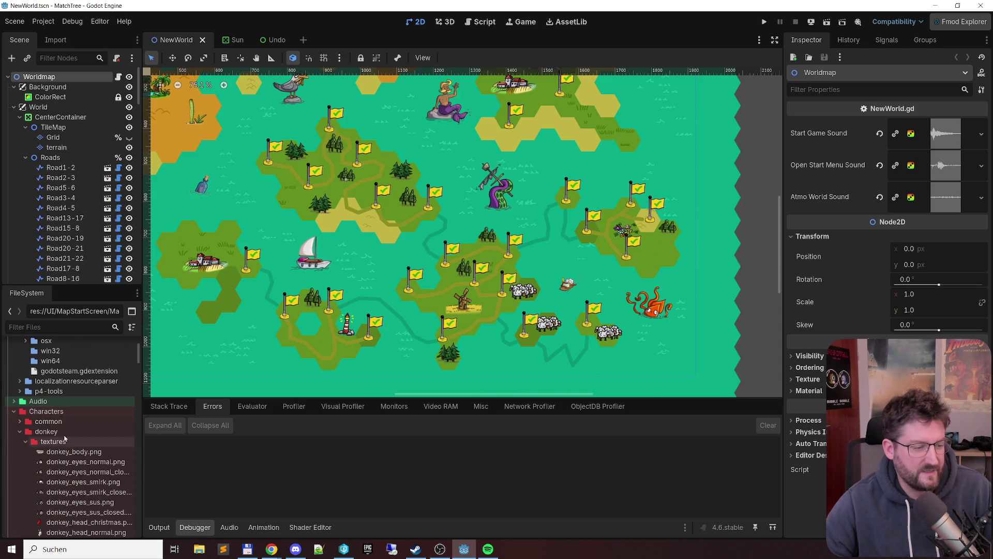
pyautogui.click(12, 412)
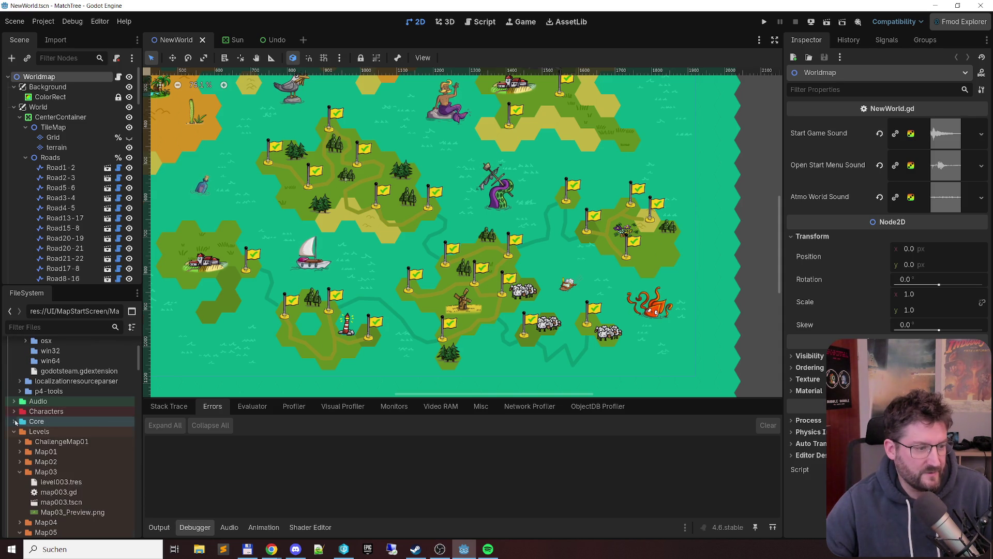
pyautogui.scroll(-3, 17, 425)
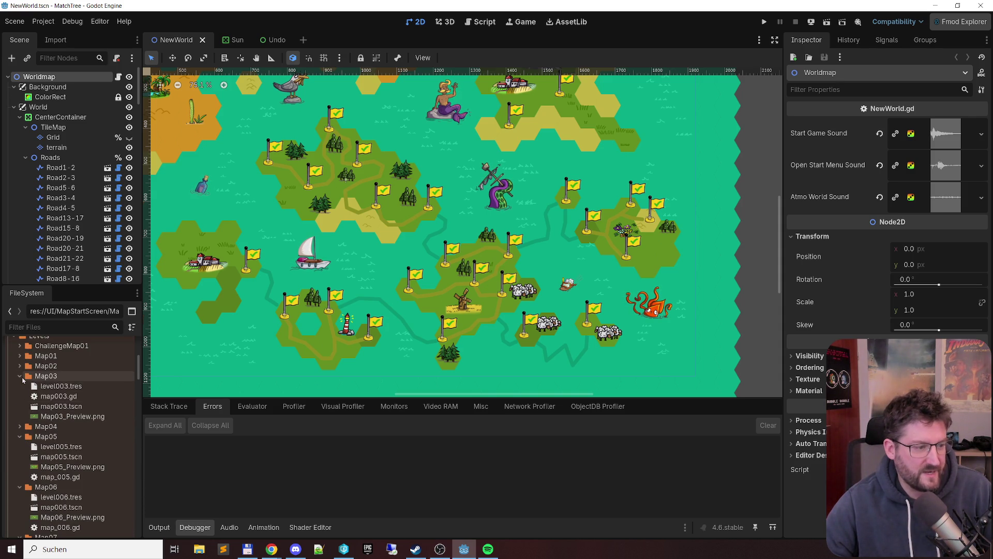
pyautogui.click(19, 376)
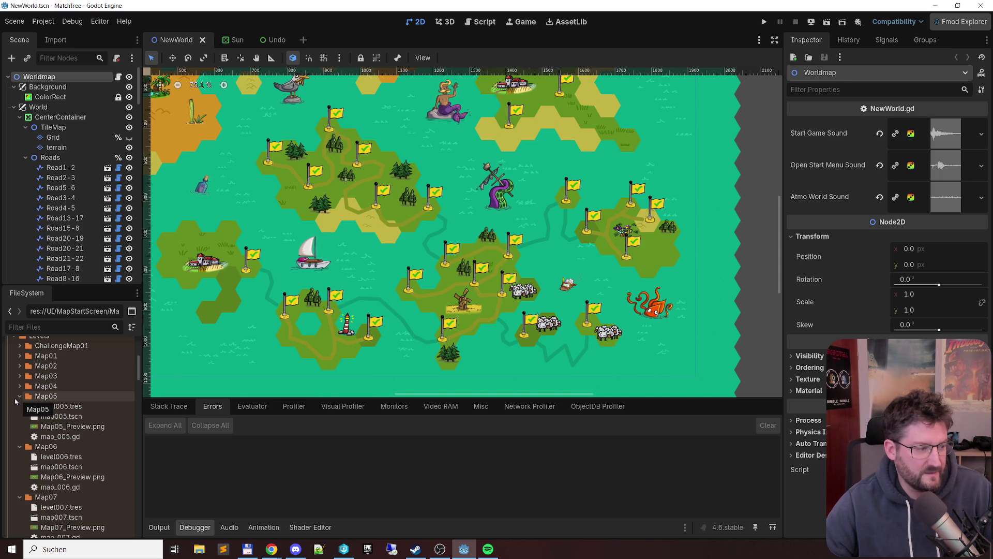
pyautogui.click(57, 407)
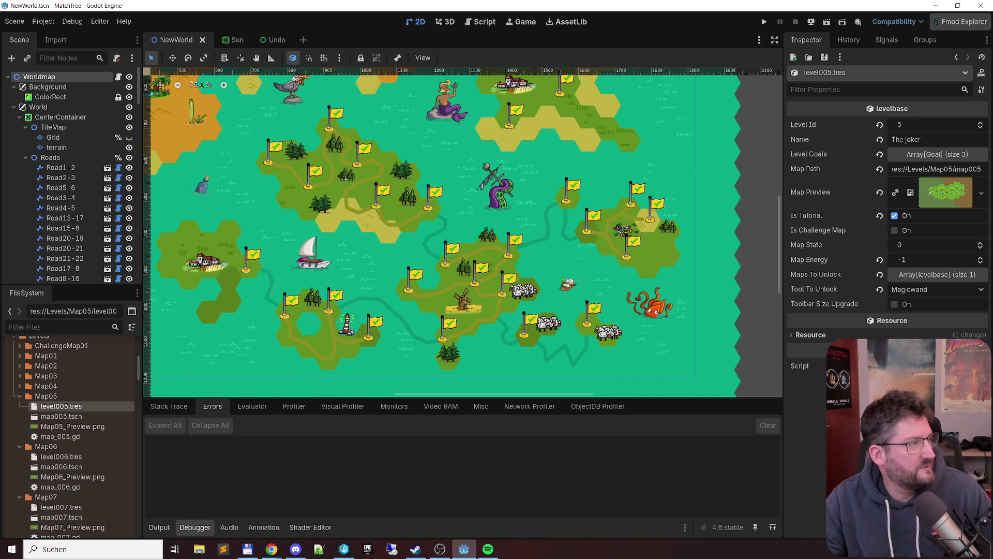
# Bring the Match Tree Maps sheet forward and dock its tab into the main Chrome window
pyautogui.hotkey('alt', 'Tab')
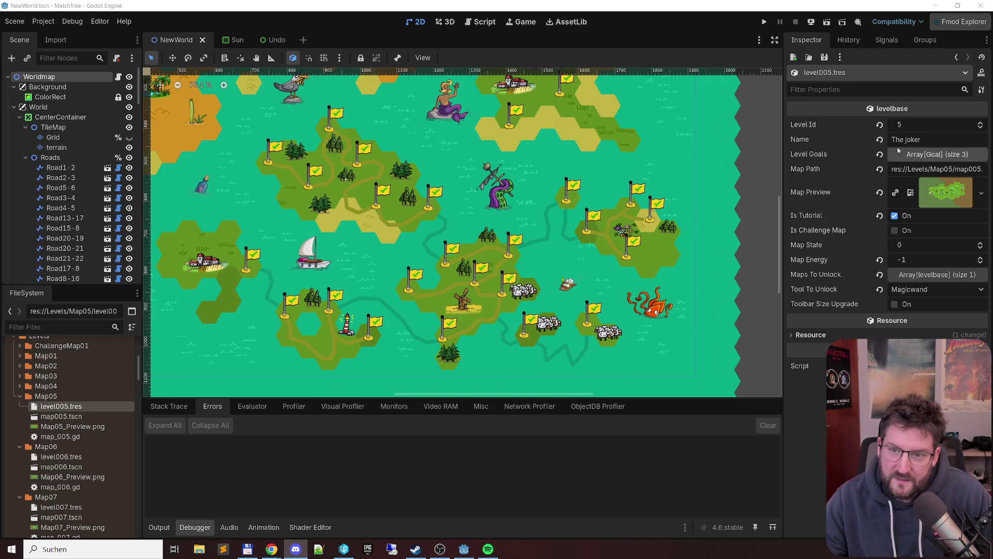
pyautogui.hotkey('alt', 'Tab')
pyautogui.hotkey('alt', 'Tab')
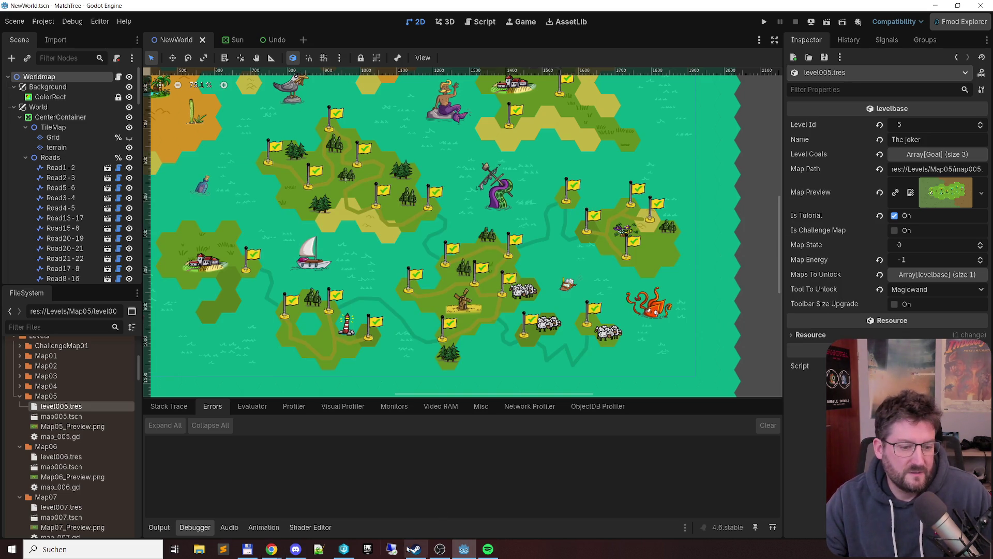
pyautogui.moveTo(272, 549)
pyautogui.click(292, 512)
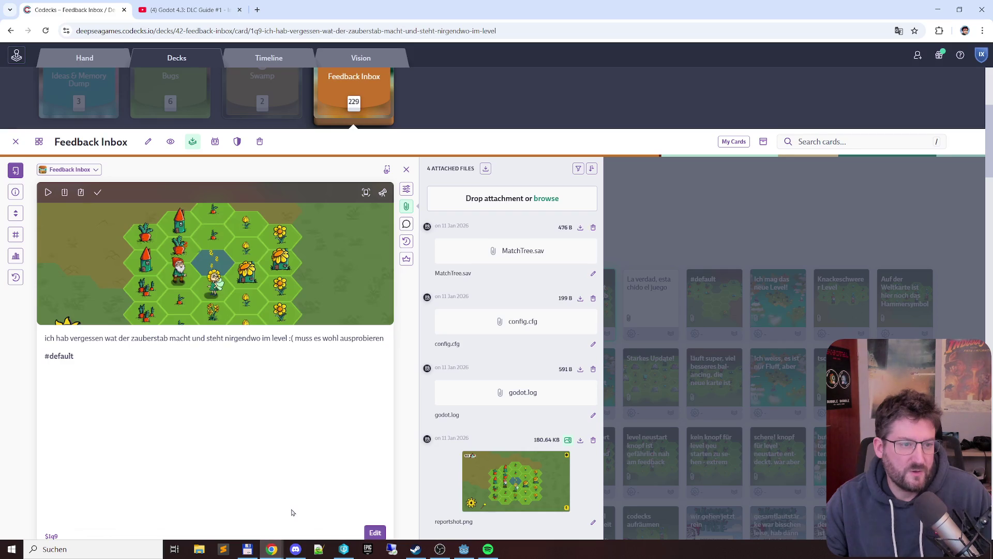
pyautogui.moveTo(272, 549)
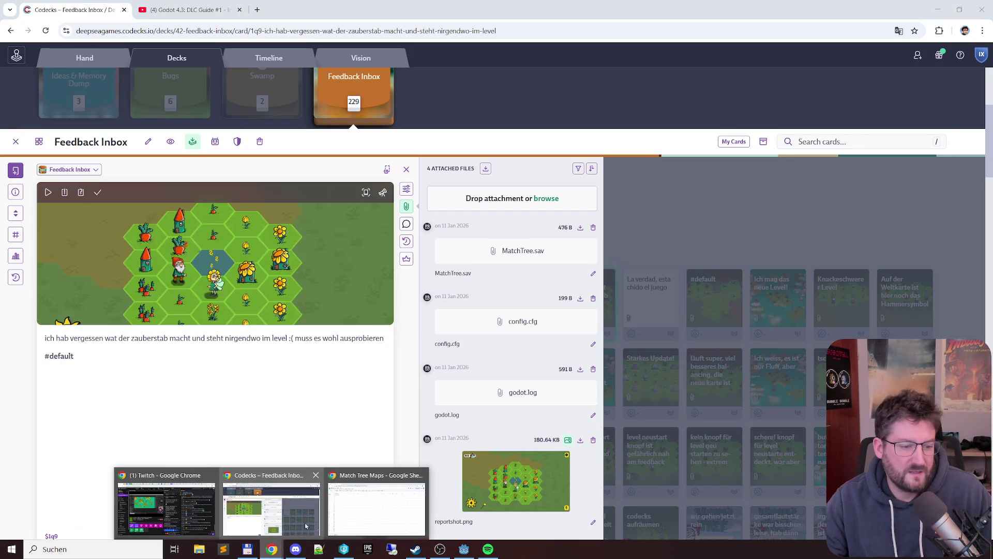
pyautogui.click(348, 496)
pyautogui.moveTo(85, 14)
pyautogui.mouseDown()
pyautogui.moveTo(348, 49)
pyautogui.moveTo(381, 17)
pyautogui.moveTo(215, 4)
pyautogui.mouseUp()
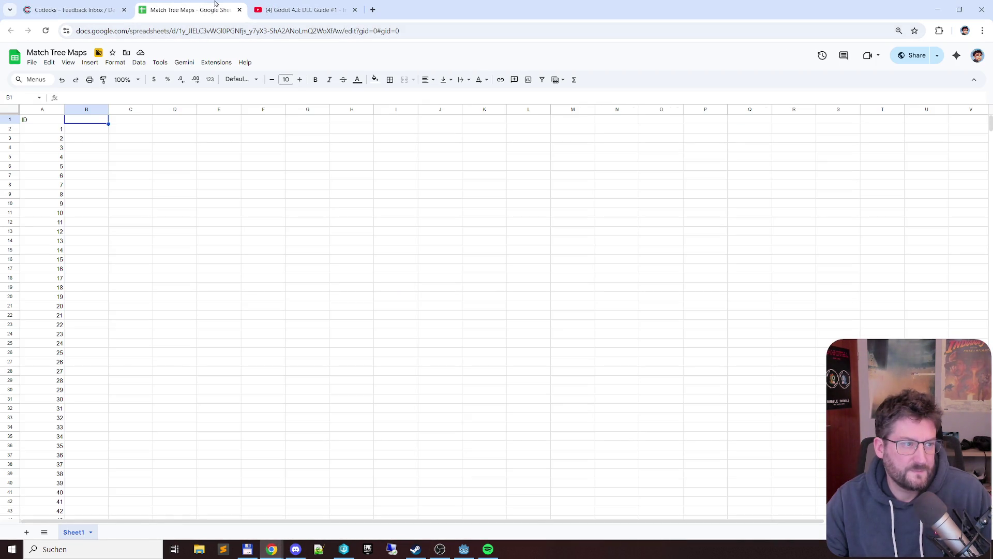
# Add the 'Name' header in B1 and left-align the ID column
pyautogui.write('Name')
pyautogui.press('Return')
pyautogui.press('Up')
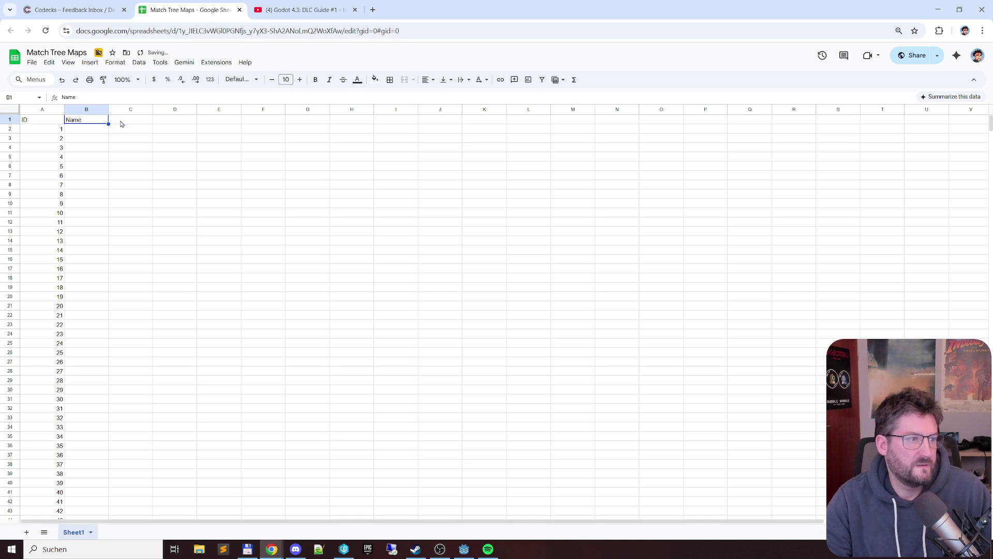
pyautogui.press('Left')
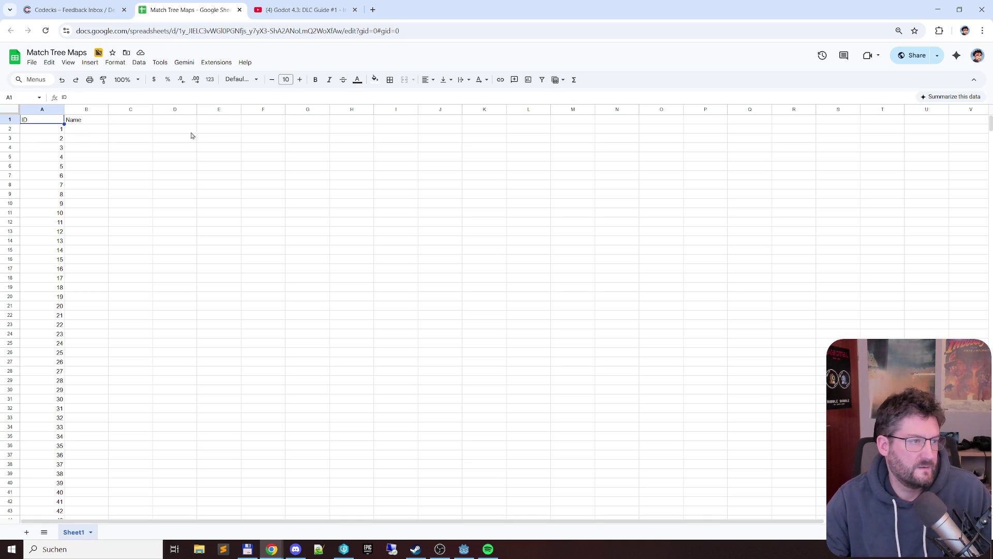
pyautogui.click(34, 108)
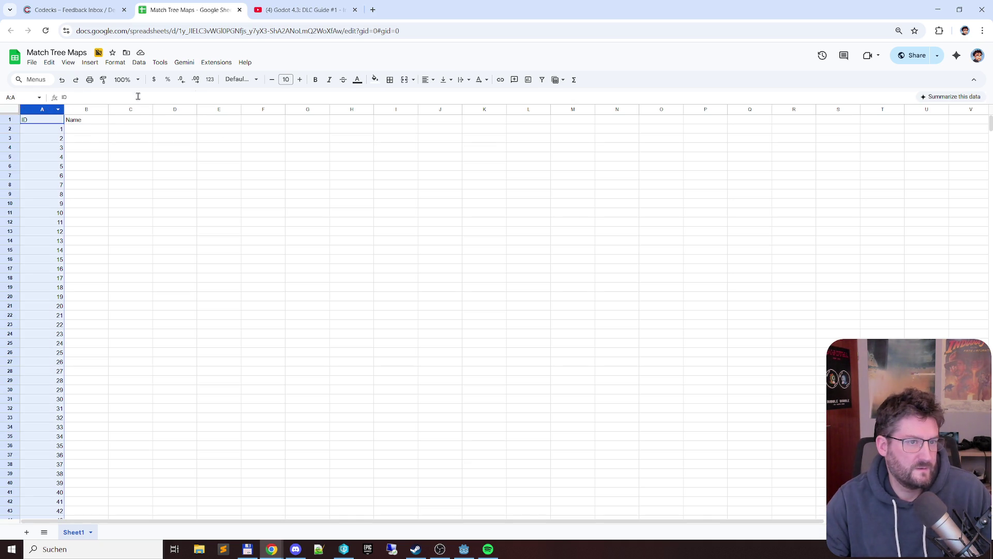
pyautogui.click(427, 80)
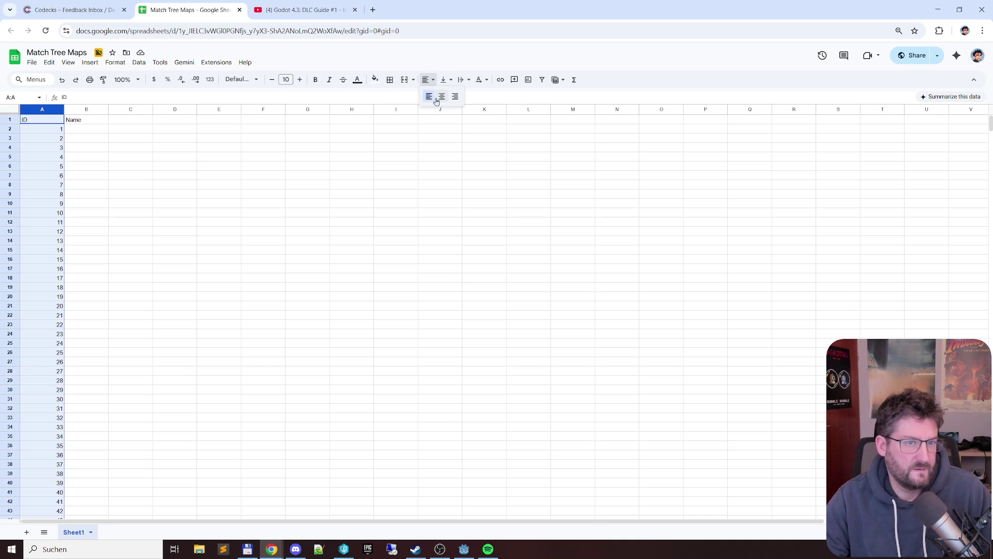
pyautogui.click(432, 97)
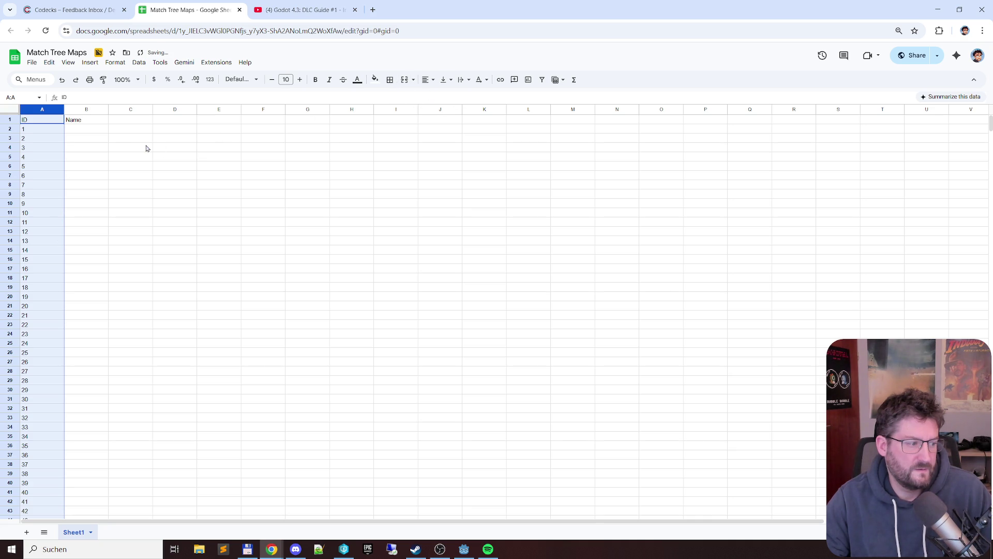
pyautogui.click(112, 140)
# Widen column C, enter 'Note' in C1, and snap the sheet left of Godot
pyautogui.click(123, 122)
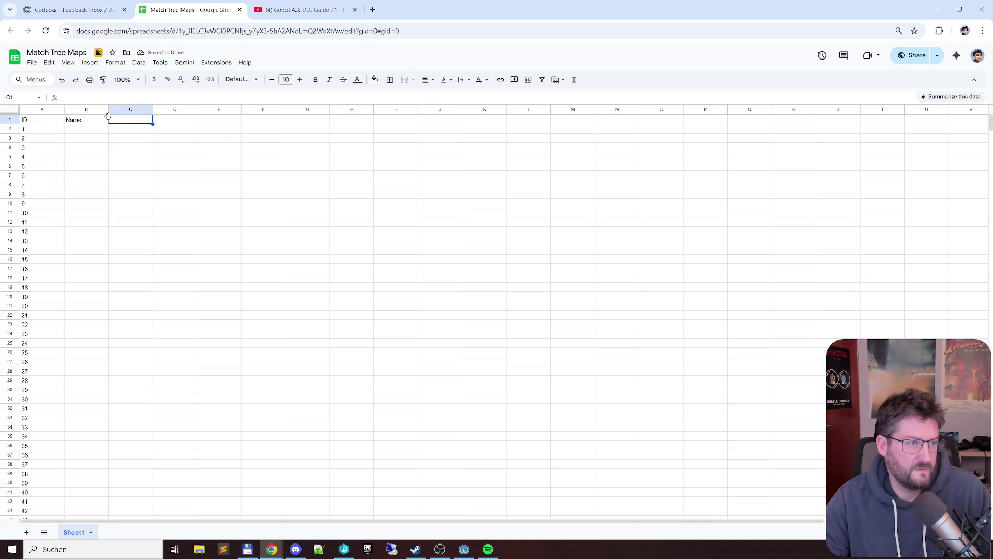
pyautogui.moveTo(109, 109); pyautogui.dragTo(267, 110)
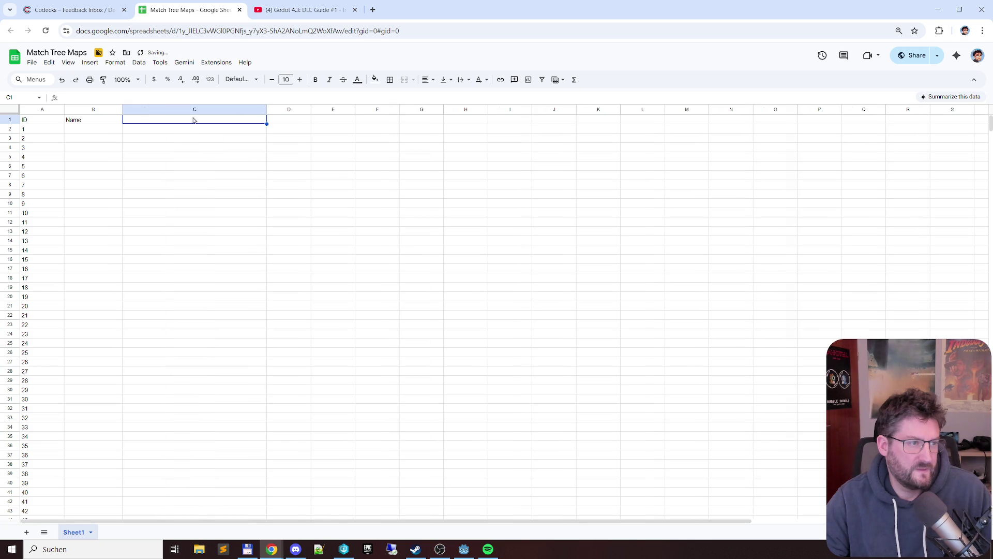
pyautogui.write('Note')
pyautogui.press('Return')
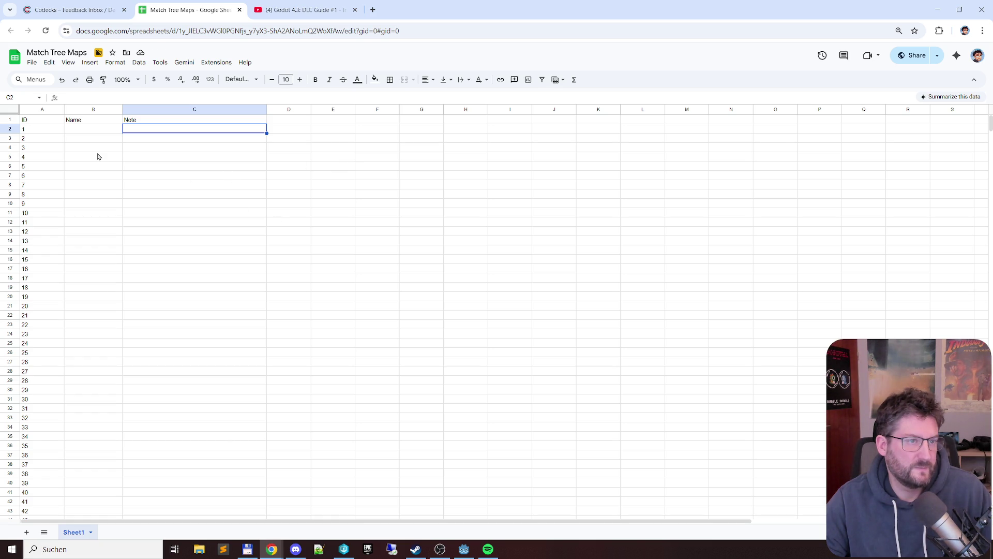
pyautogui.press('super+Left')
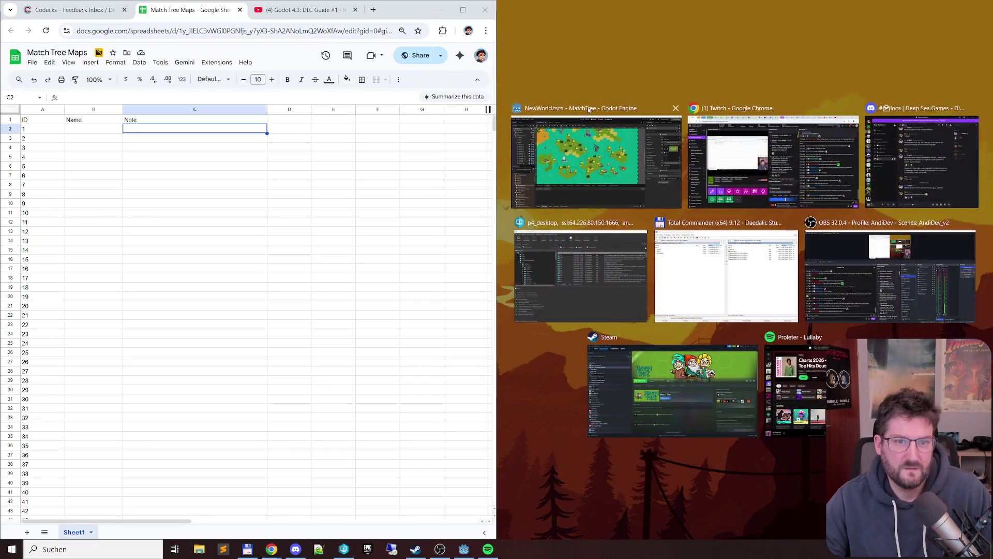
pyautogui.click(589, 110)
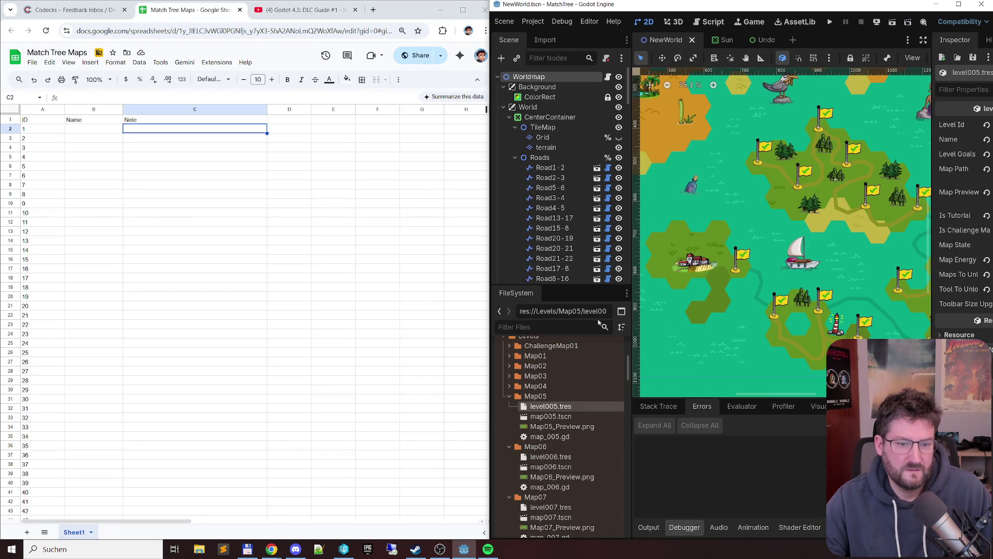
# Expand Map01, open map001.tscn, widen the Inspector and open the root node's map001.gd script
pyautogui.click(510, 404)
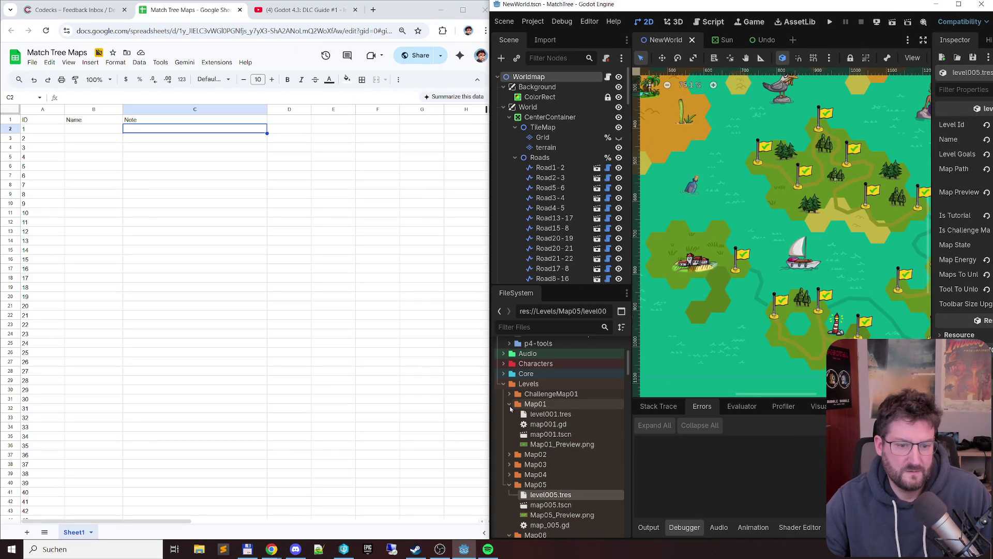
pyautogui.click(556, 415)
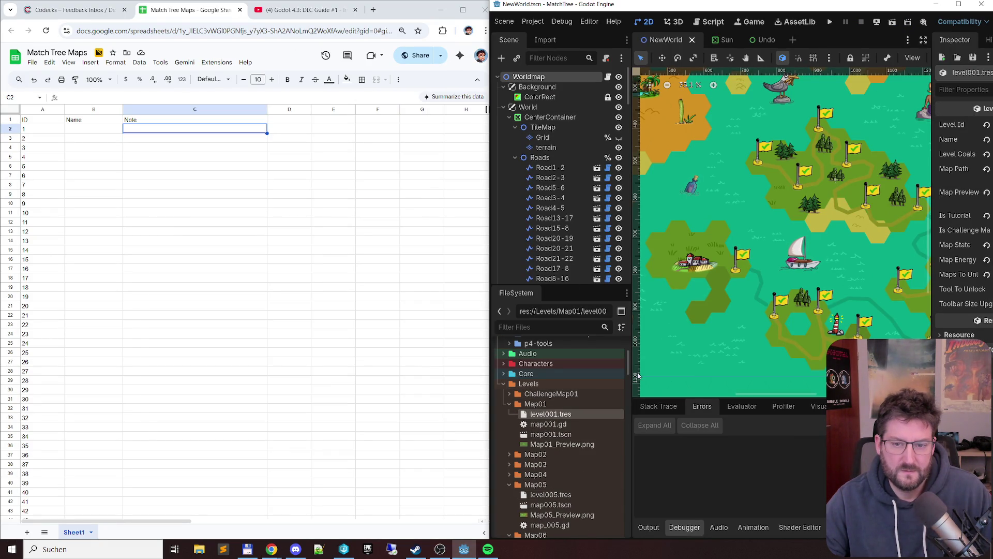
pyautogui.doubleClick(586, 434)
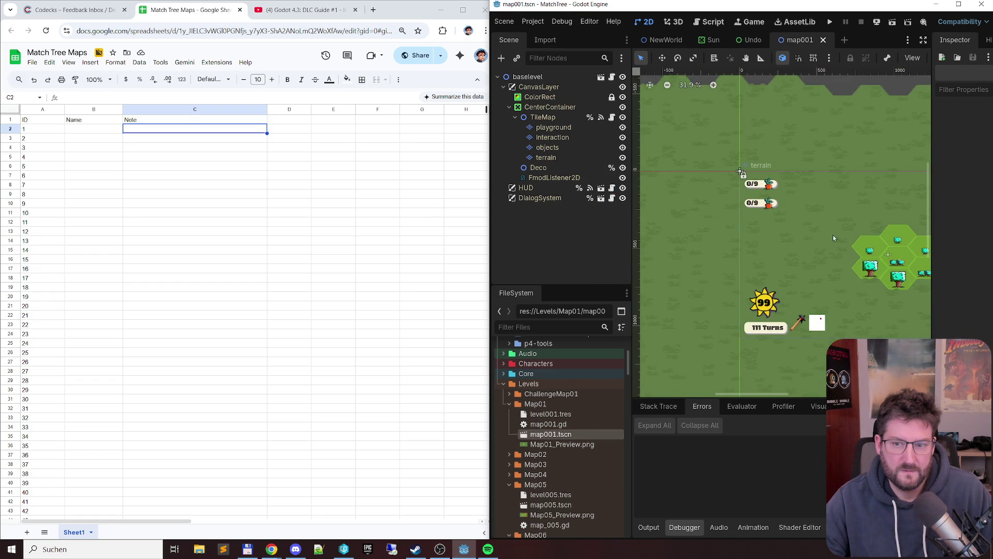
pyautogui.hscroll(5, 786, 228)
pyautogui.scroll(-1, 766, 212)
pyautogui.scroll(1, 759, 204)
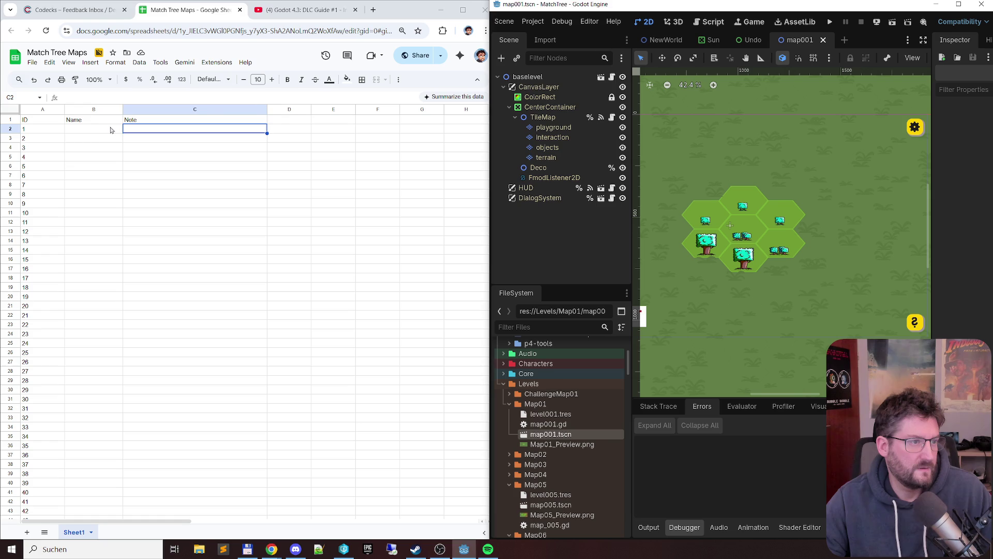
pyautogui.click(101, 130)
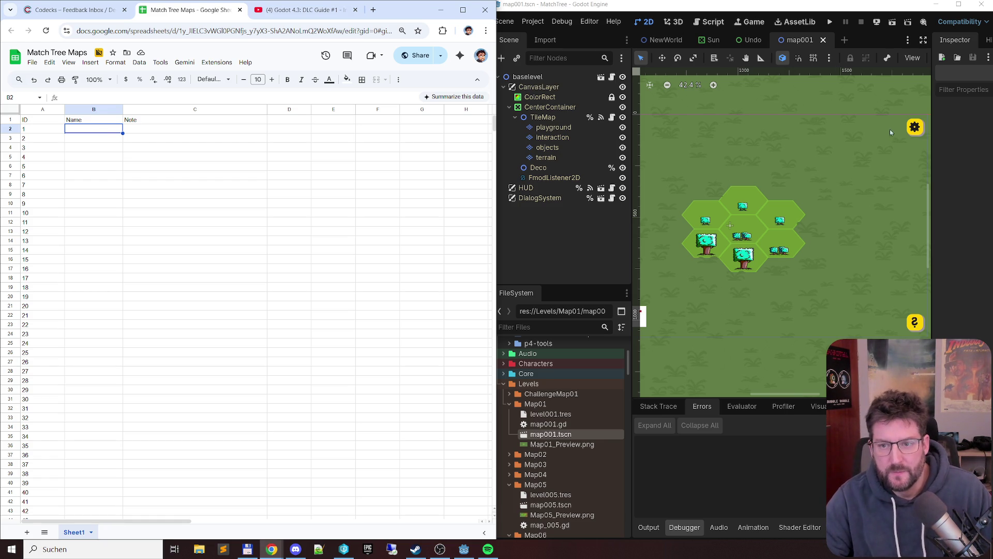
pyautogui.moveTo(933, 162); pyautogui.dragTo(810, 155)
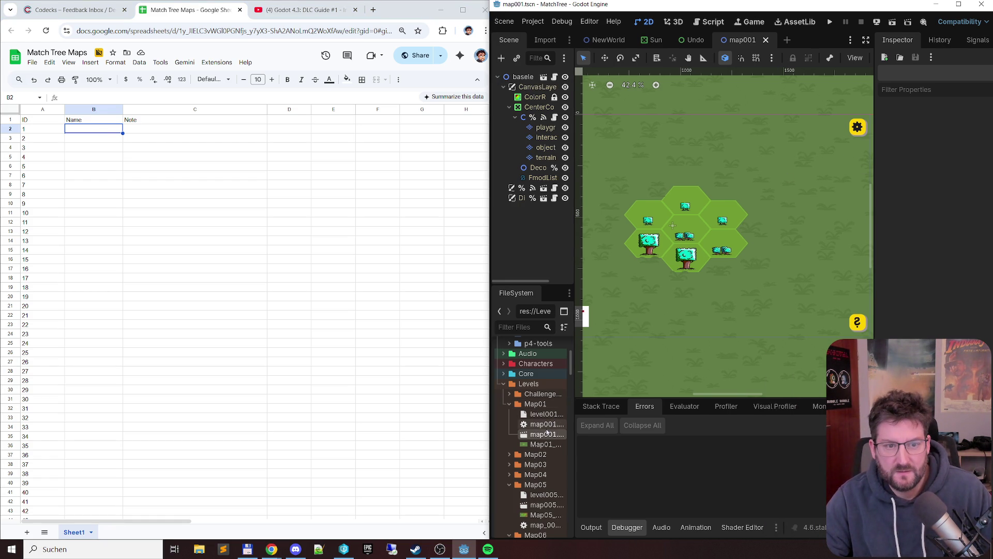
pyautogui.click(554, 77)
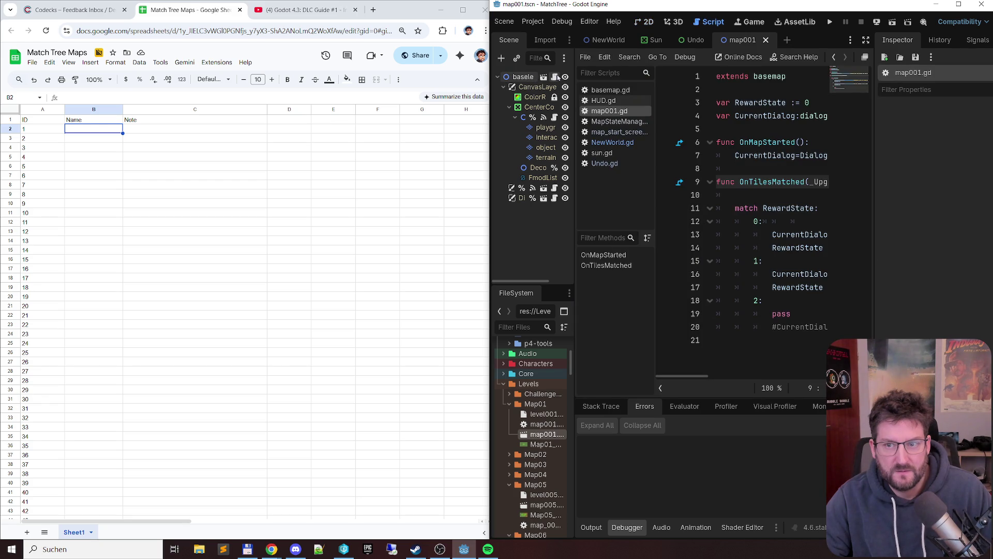
# Inspect level001's settings (Level Id 1, 'The first tree') and resize the script panes
pyautogui.click(520, 77)
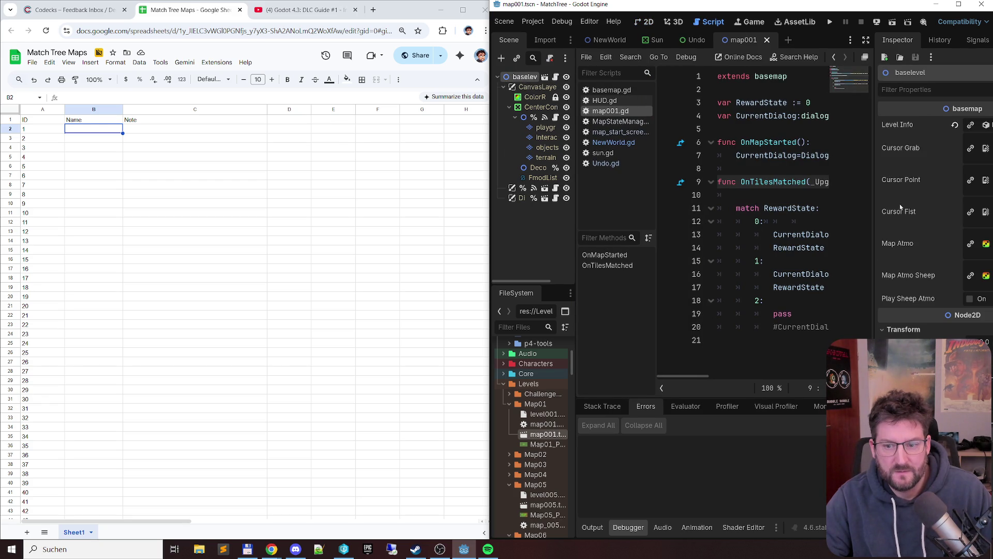
pyautogui.click(987, 125)
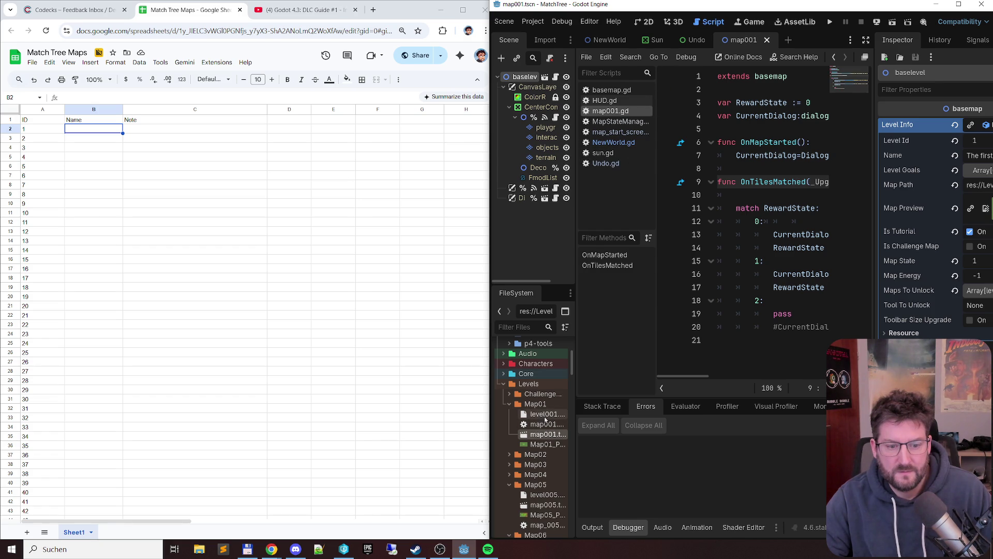
pyautogui.click(542, 415)
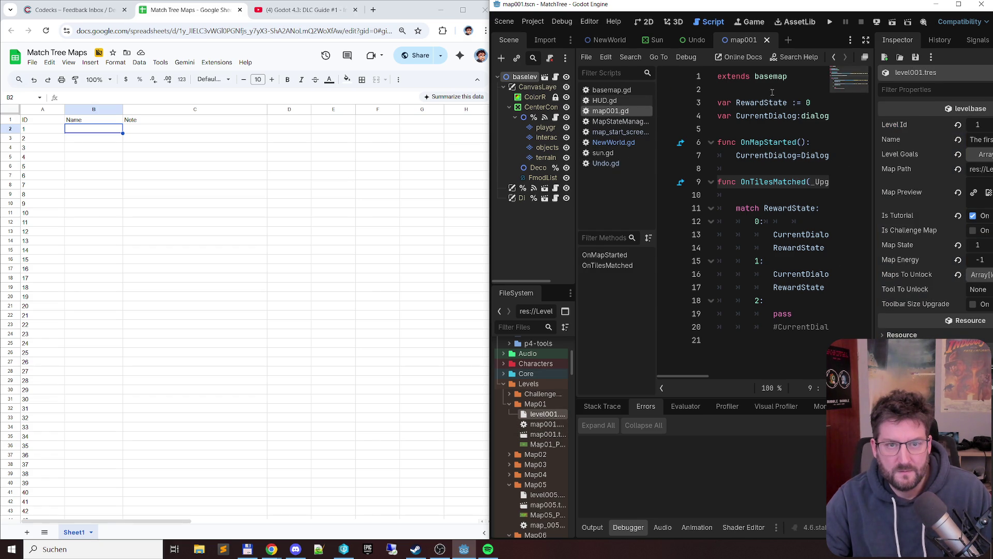
pyautogui.moveTo(655, 155); pyautogui.dragTo(708, 155)
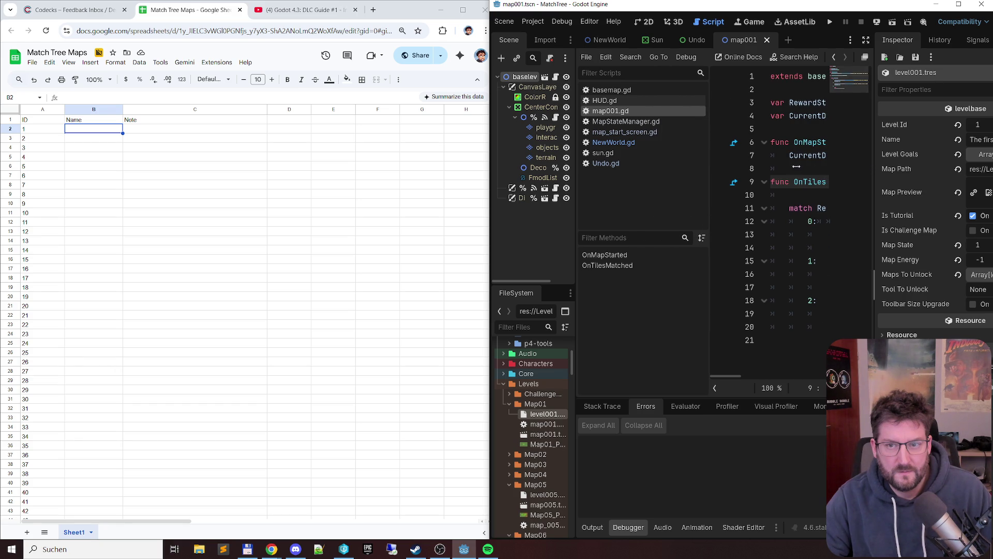
pyautogui.moveTo(709, 179); pyautogui.dragTo(668, 179)
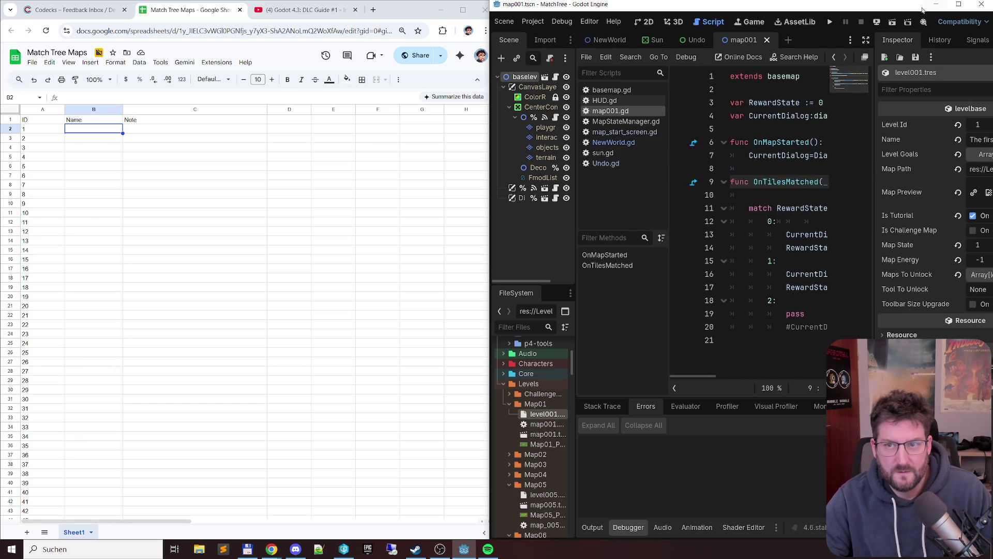
# Maximize Godot, switch to the NewWorld scene and run the project with F5
pyautogui.moveTo(913, 7)
pyautogui.mouseDown()
pyautogui.moveTo(932, 32)
pyautogui.moveTo(880, 31)
pyautogui.mouseUp()
pyautogui.click(875, 21)
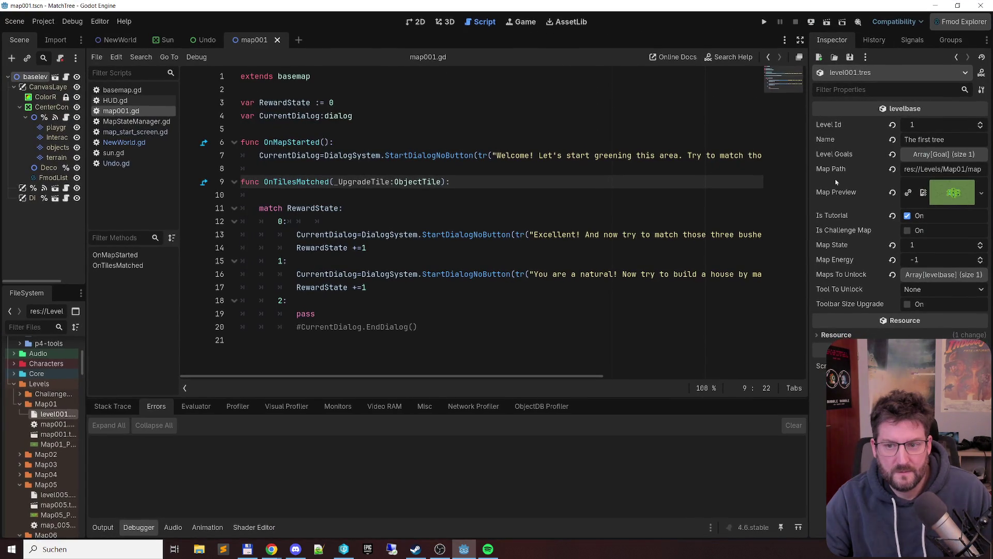
pyautogui.moveTo(755, 212)
pyautogui.mouseDown()
pyautogui.moveTo(509, 207)
pyautogui.moveTo(741, 199)
pyautogui.moveTo(730, 197)
pyautogui.mouseUp()
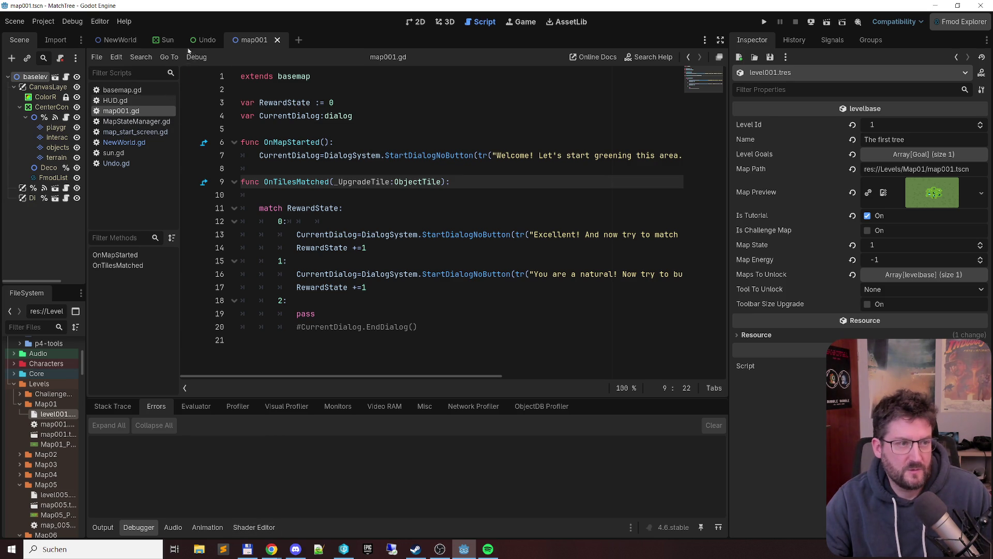
pyautogui.click(131, 45)
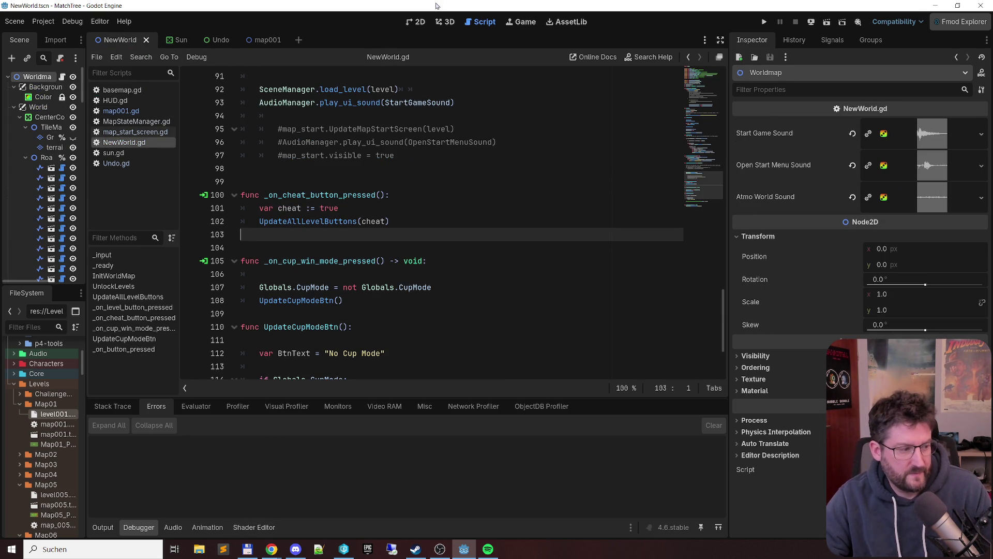
pyautogui.press('F5')
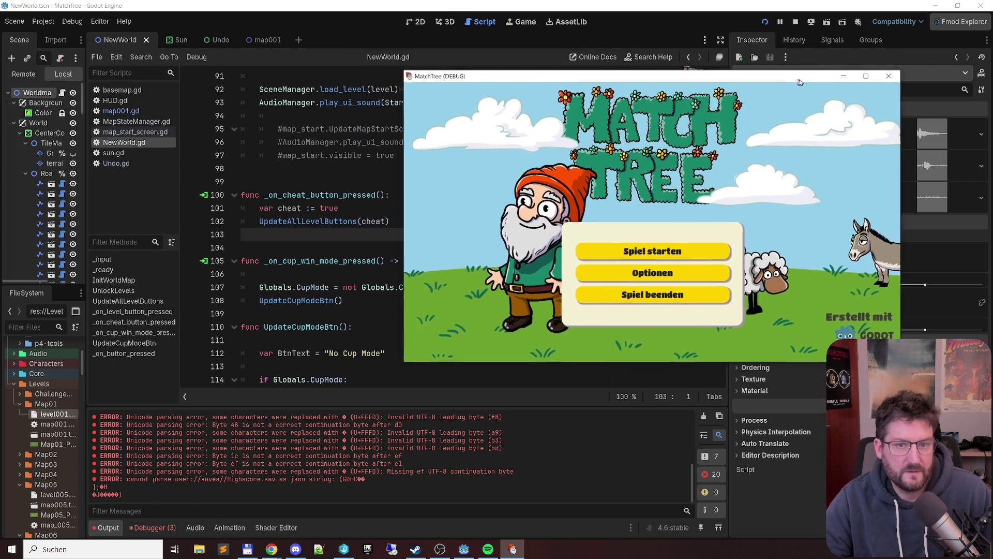
# In the running game, go to Weltkarte, press Cheat Maps to unlock all levels, then close it
pyautogui.moveTo(799, 82); pyautogui.dragTo(884, 83)
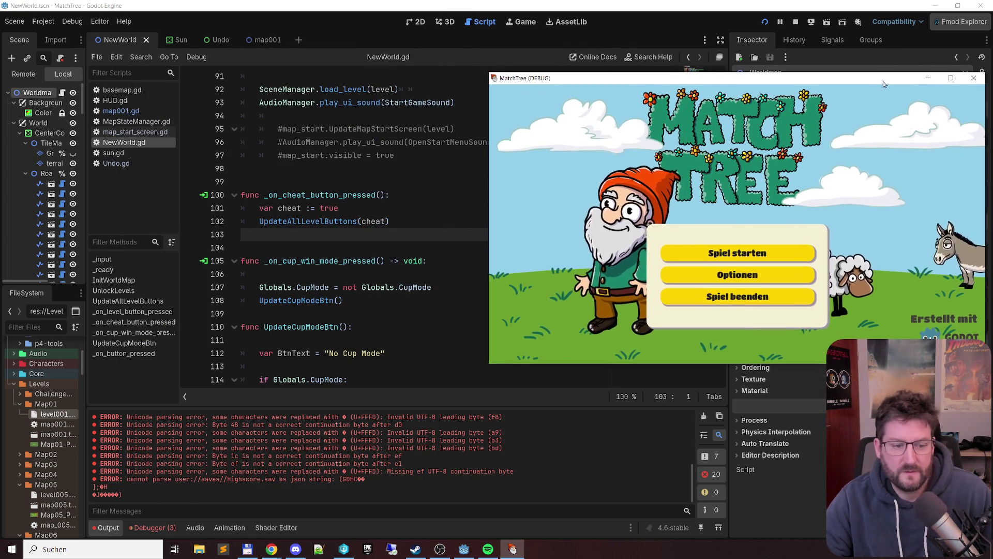
pyautogui.click(262, 545)
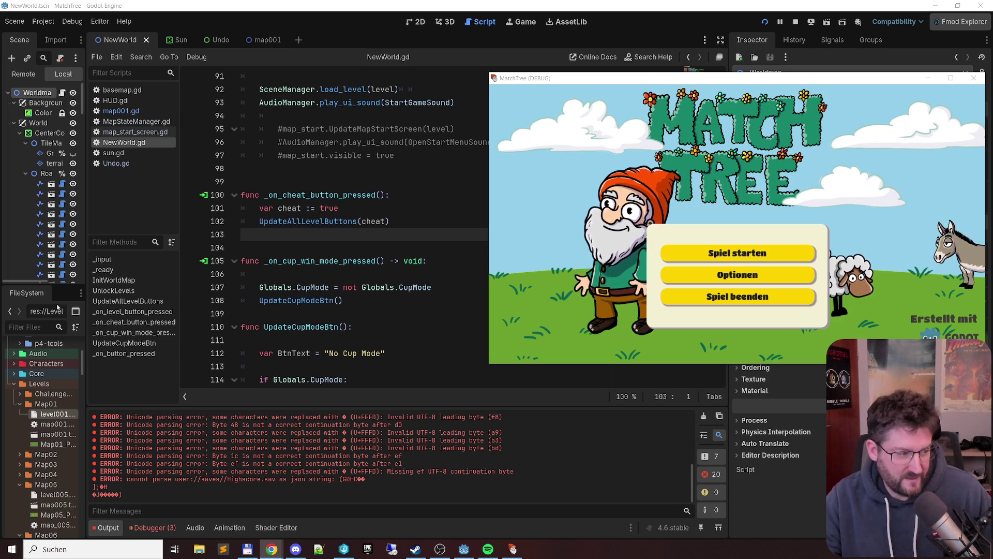
pyautogui.click(776, 256)
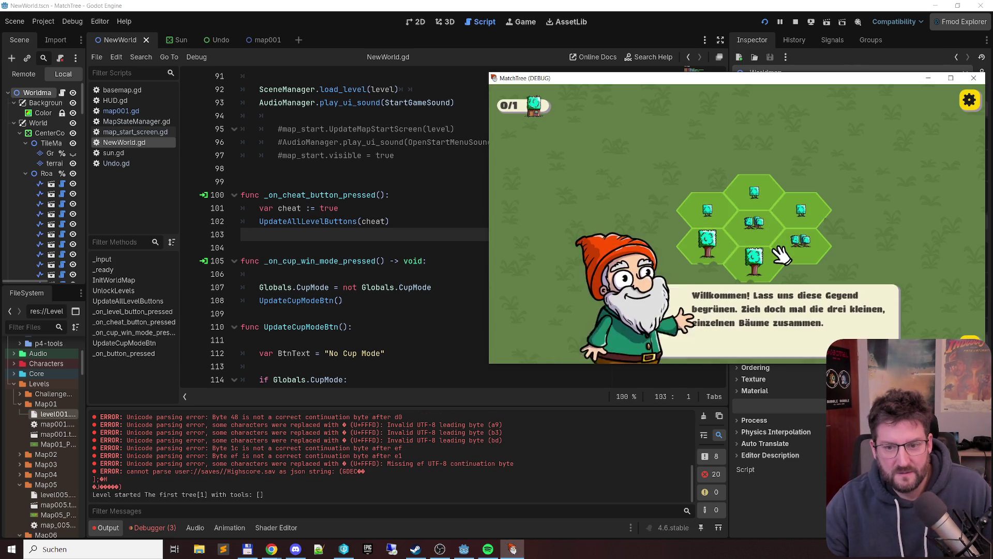
pyautogui.click(972, 102)
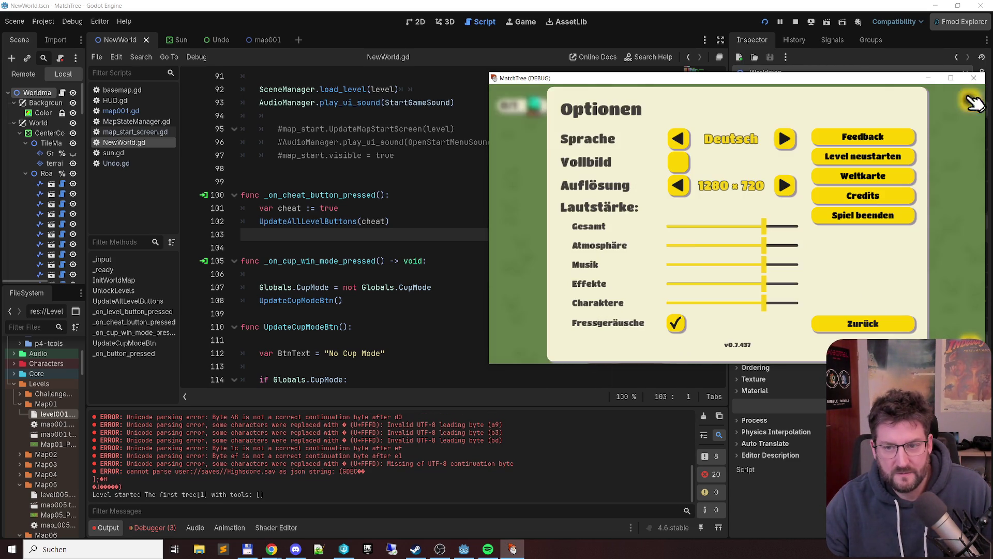
pyautogui.click(906, 177)
pyautogui.click(798, 265)
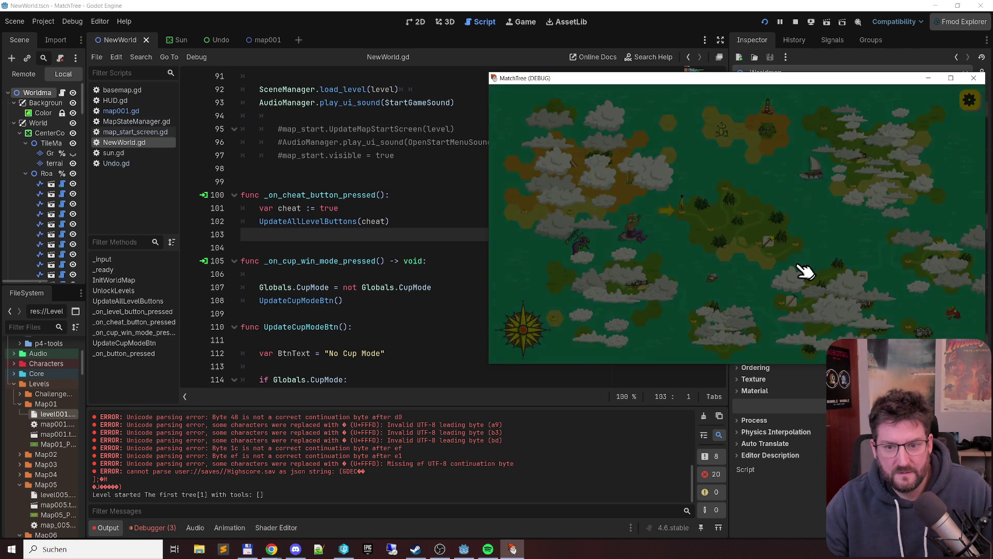
pyautogui.click(942, 325)
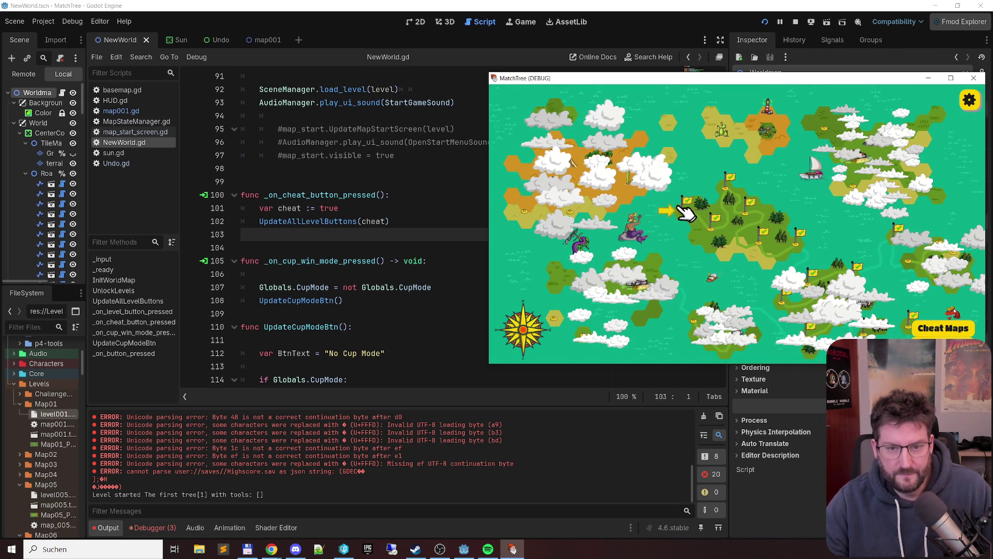
pyautogui.click(980, 78)
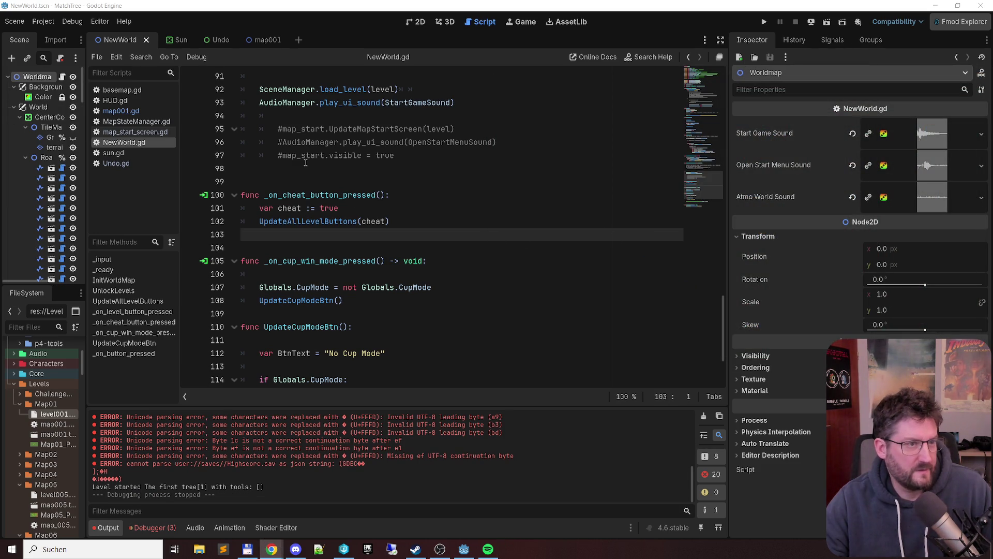
pyautogui.hotkey('alt', 'Tab')
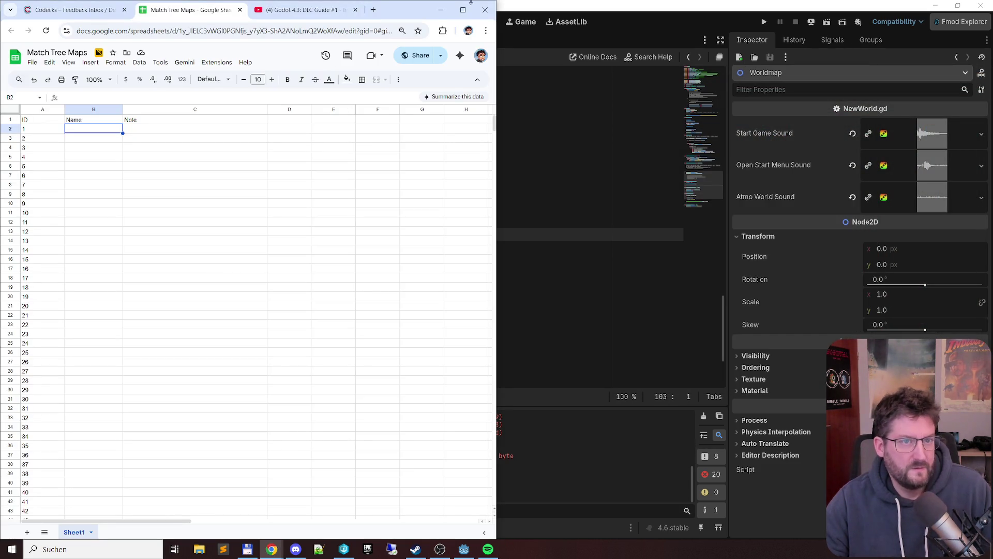
# Maximize the sheet and enter 'First Tree' as the level 1 name in B2
pyautogui.click(472, 9)
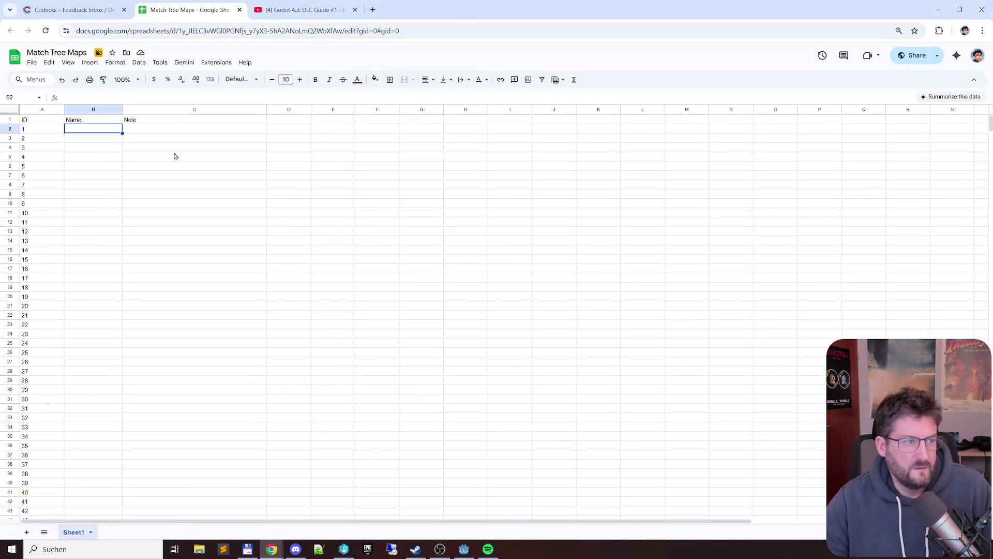
pyautogui.doubleClick(102, 132)
pyautogui.write('First')
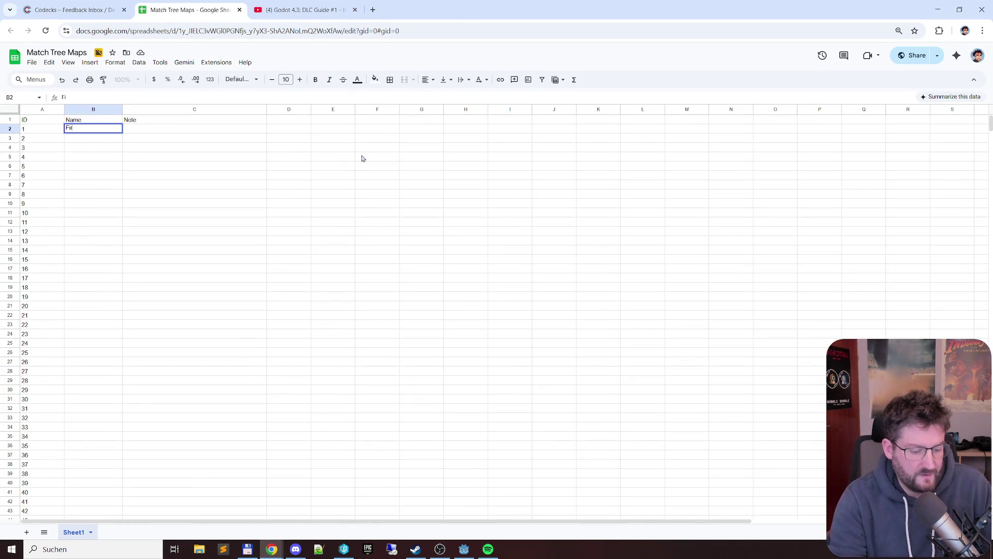
pyautogui.press('BackSpace')
pyautogui.press('BackSpace')
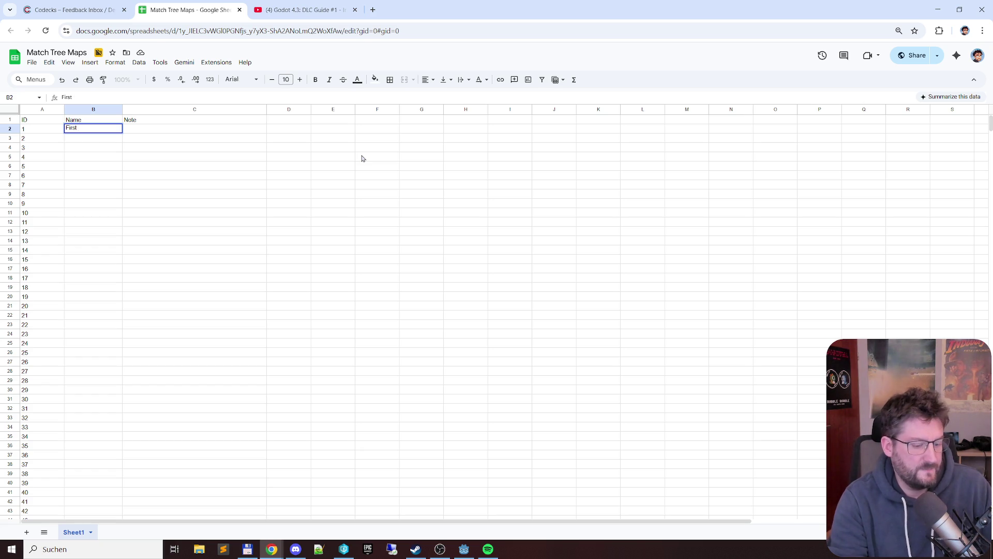
pyautogui.write(' Tree')
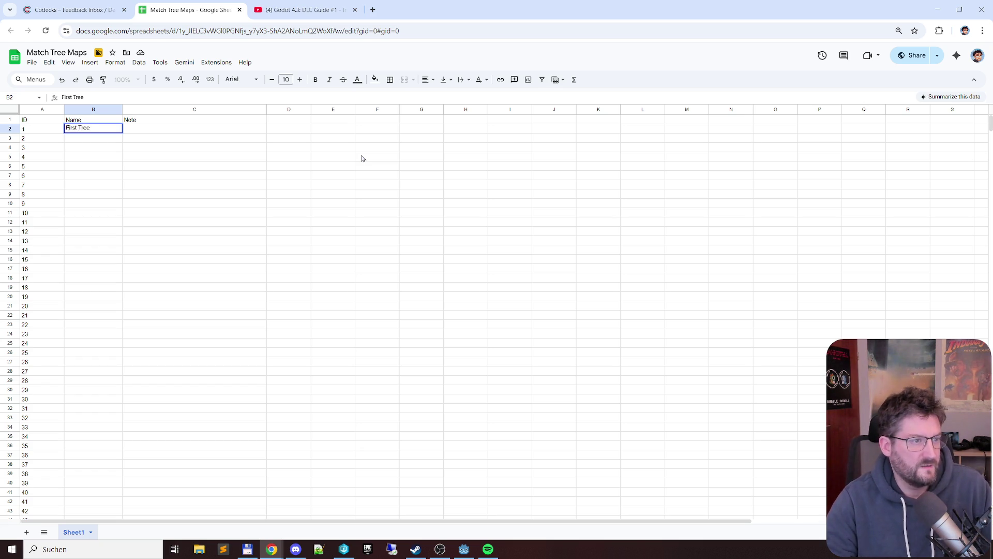
pyautogui.press('Tab')
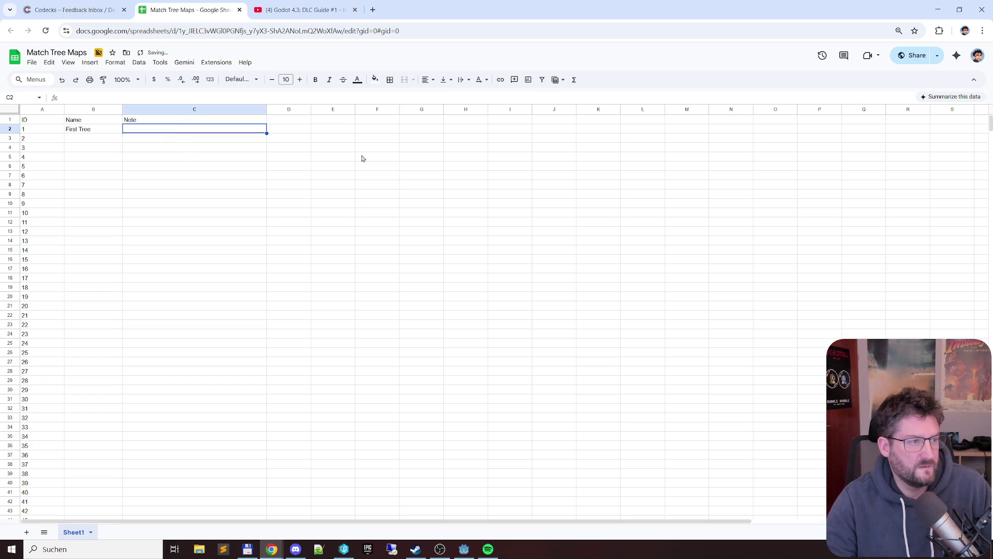
pyautogui.press('Return')
pyautogui.press('Up')
pyautogui.press('Right')
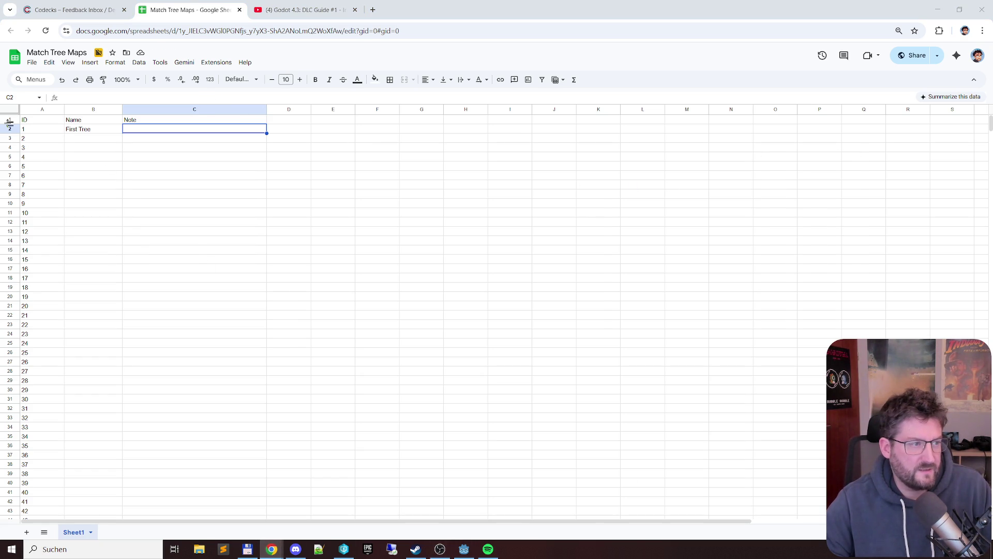
# Make header row A1:F1 bold, 14-point, with a dark yellow fill
pyautogui.moveTo(38, 121); pyautogui.dragTo(385, 119)
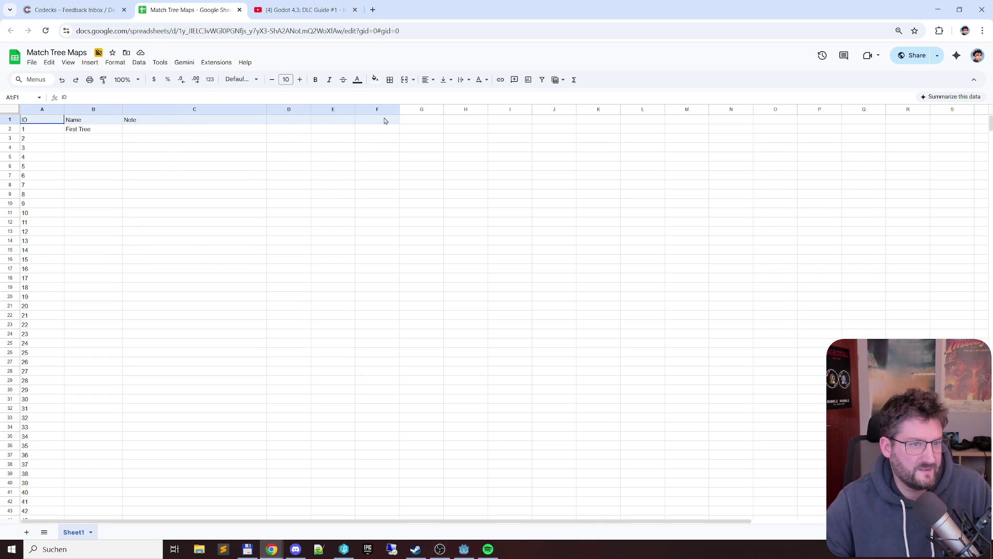
pyautogui.click(300, 81)
pyautogui.click(300, 80)
pyautogui.click(300, 80)
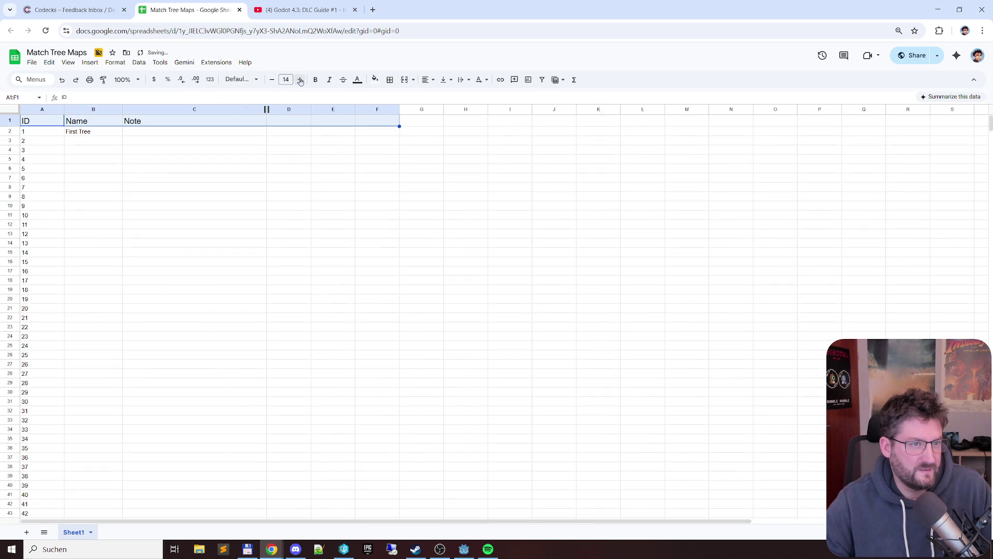
pyautogui.click(315, 80)
pyautogui.click(375, 79)
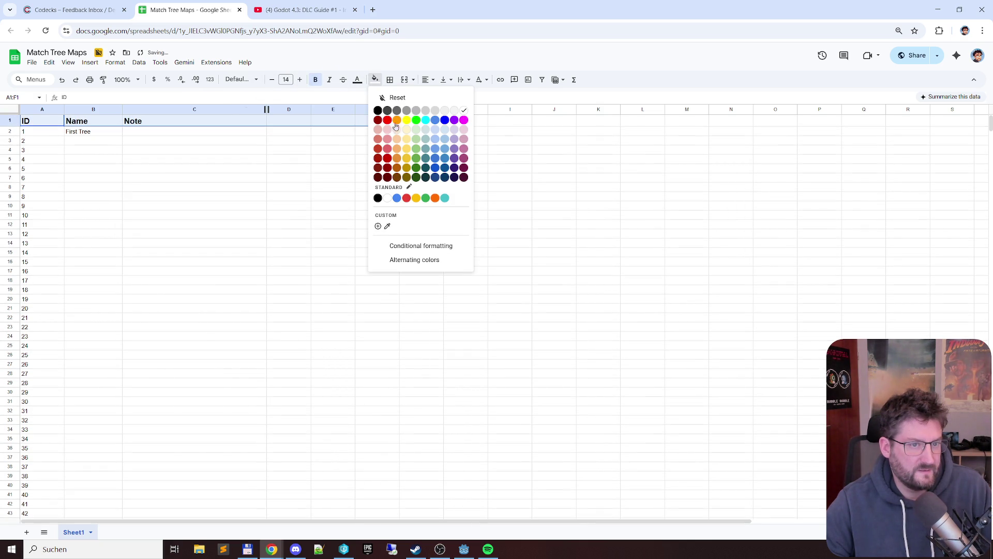
pyautogui.click(408, 161)
pyautogui.click(394, 154)
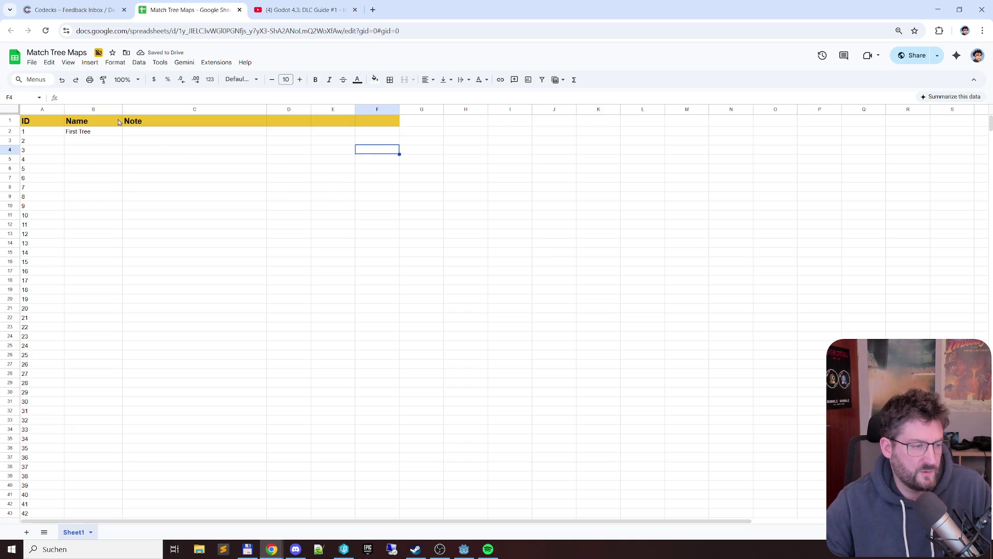
pyautogui.click(160, 136)
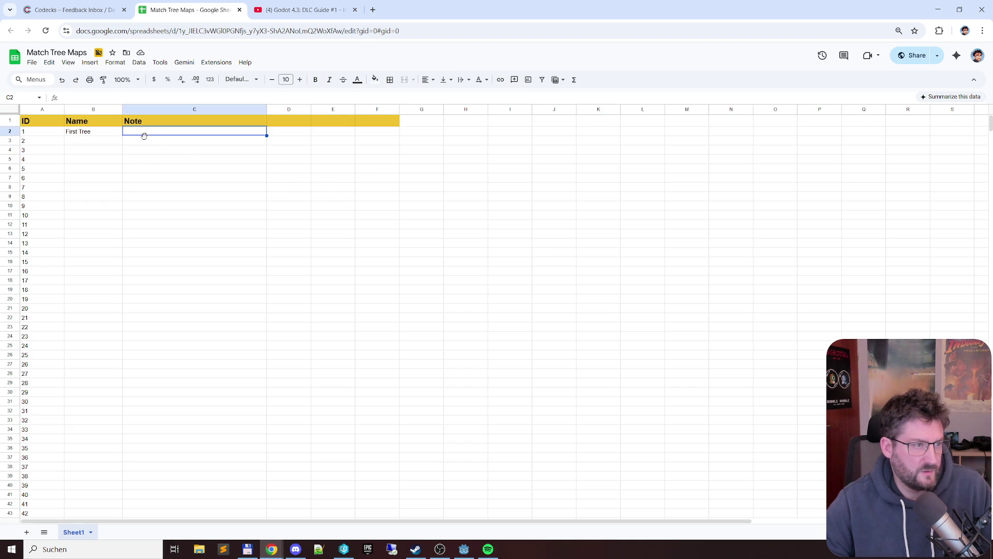
pyautogui.click(102, 145)
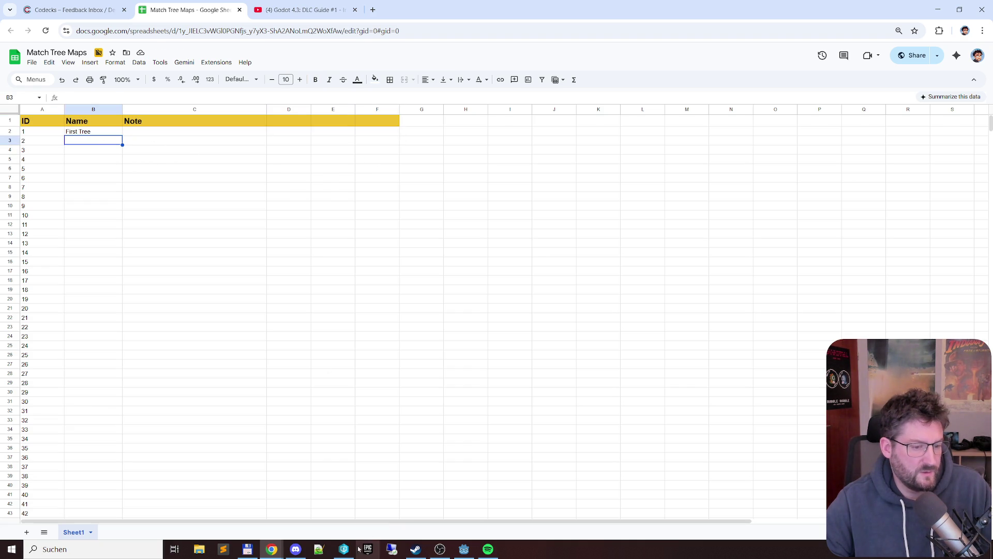
# Copy level 2's name 'The first building' from level002.tres in Godot's Inspector
pyautogui.click(464, 550)
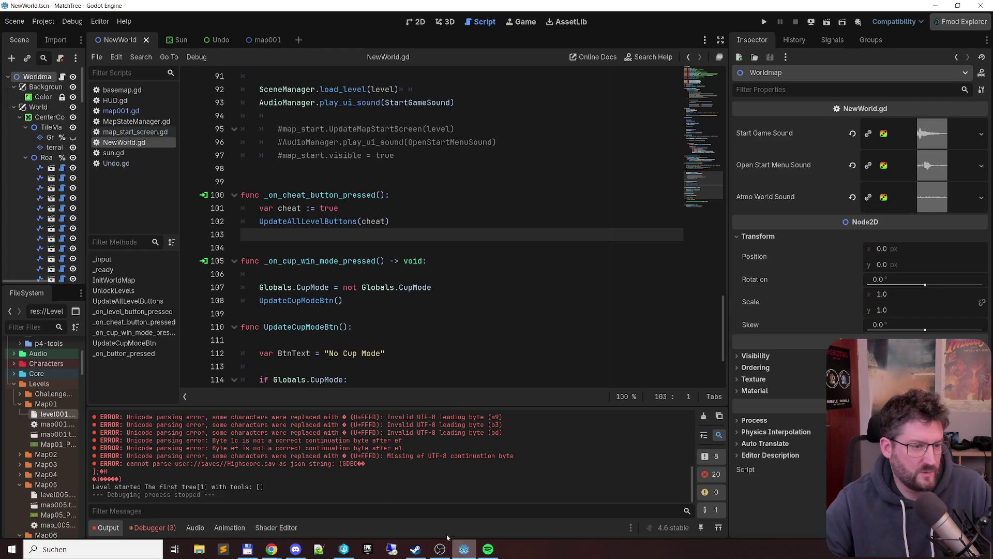
pyautogui.click(19, 455)
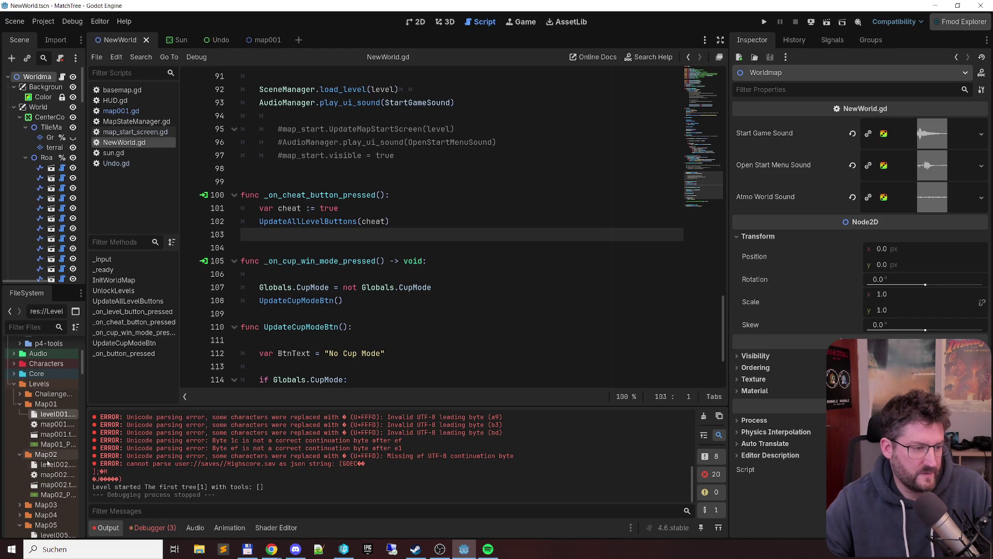
pyautogui.click(55, 464)
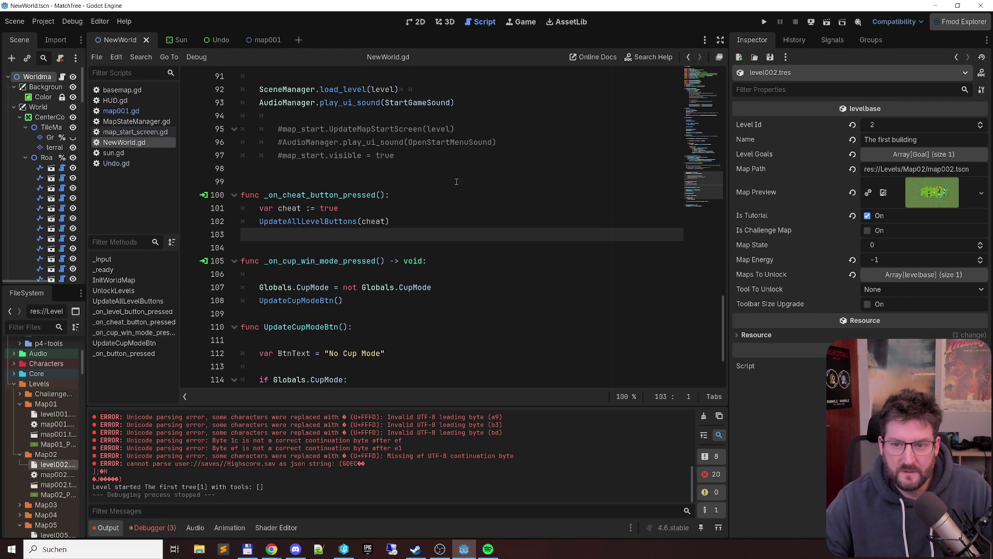
pyautogui.moveTo(912, 139); pyautogui.dragTo(825, 144)
pyautogui.hotkey('ctrl', 'c')
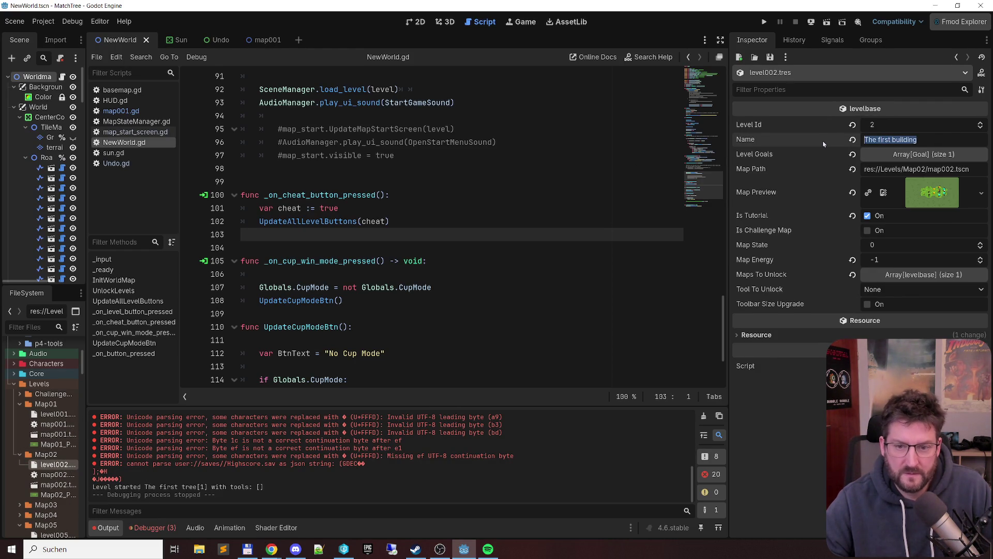
pyautogui.hotkey('alt', 'Tab')
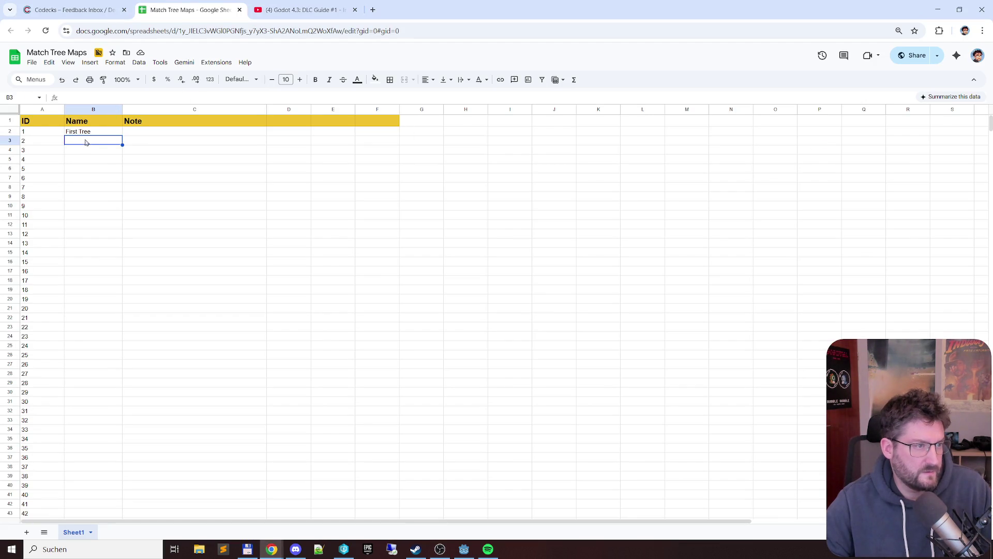
# Paste 'The first building' into B3 and widen column B to fit the names
pyautogui.hotkey('ctrl', 'v')
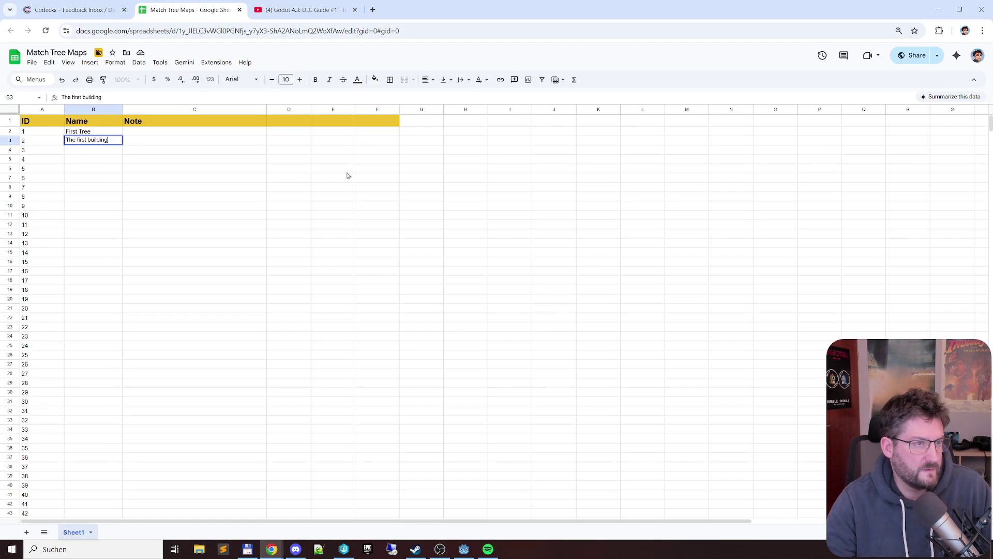
pyautogui.press('Return')
pyautogui.moveTo(124, 109); pyautogui.dragTo(141, 109)
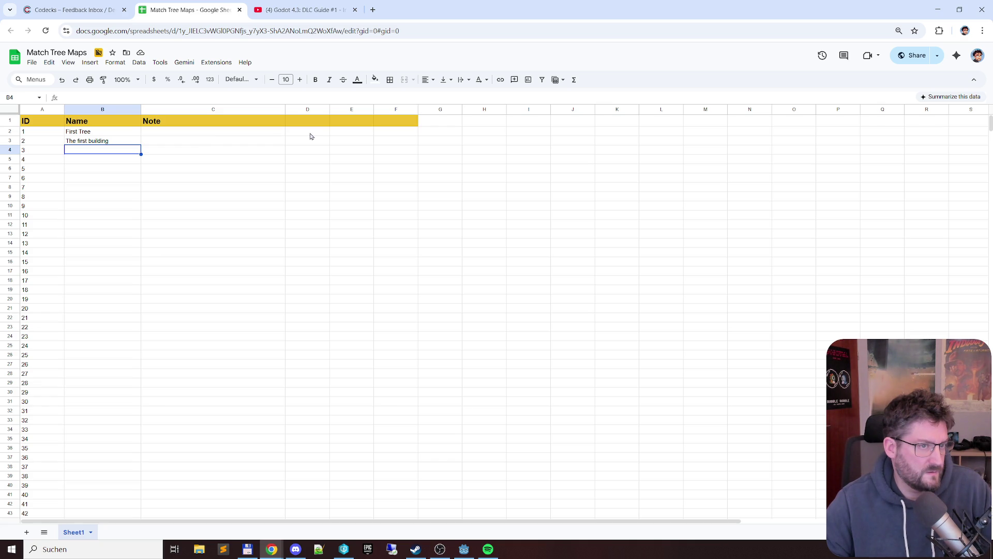
# Copy level 3's name 'The witch' from level003.tres and paste it into B4
pyautogui.hotkey('alt', 'Tab')
pyautogui.hotkey('alt', 'Tab')
pyautogui.hotkey('alt', 'Tab')
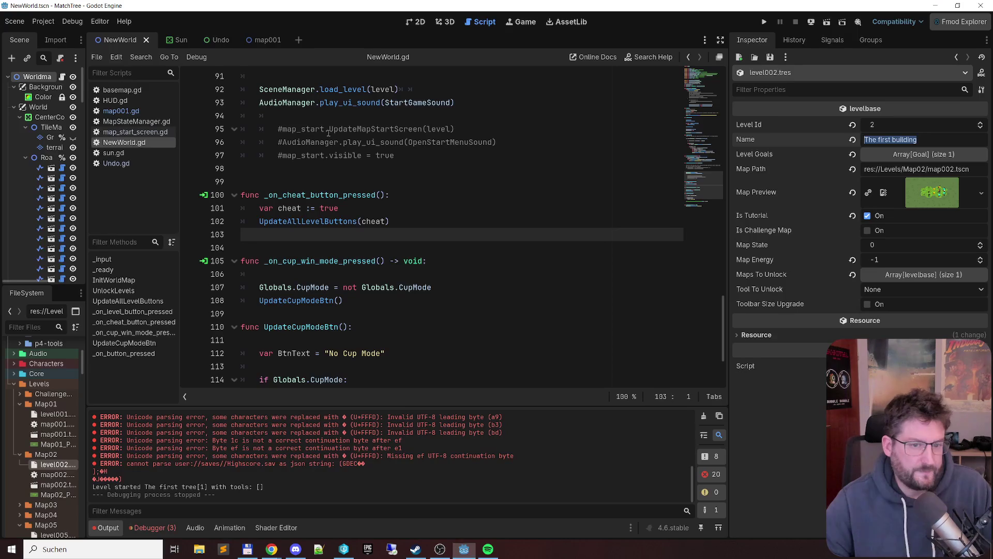
pyautogui.doubleClick(54, 502)
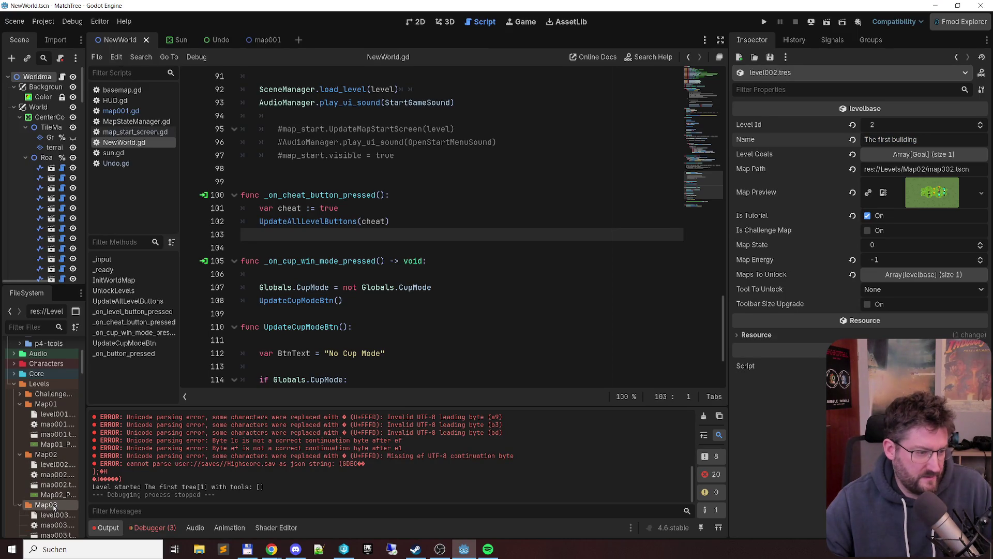
pyautogui.scroll(-3, 54, 476)
pyautogui.click(61, 445)
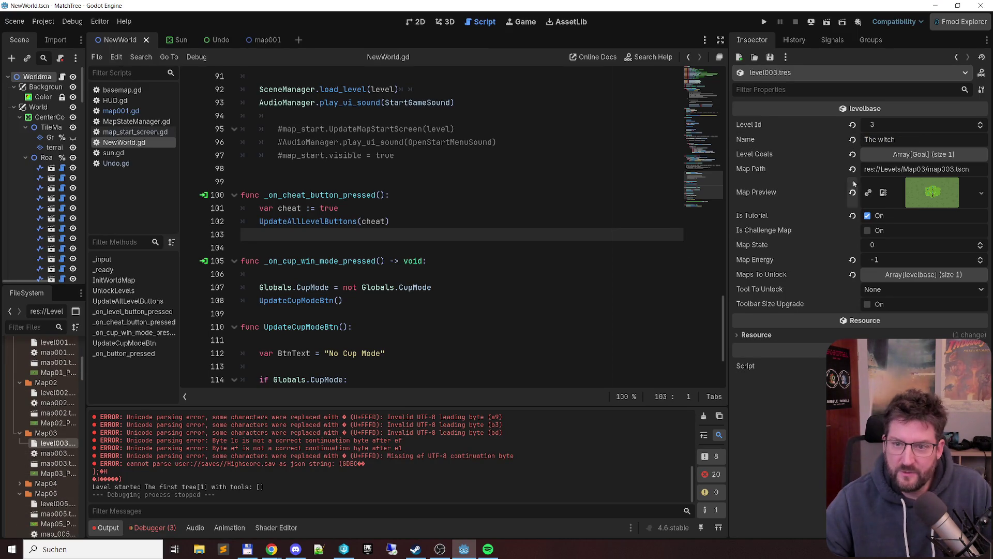
pyautogui.click(829, 136)
pyautogui.hotkey('ctrl', 'c')
pyautogui.hotkey('alt', 'Tab')
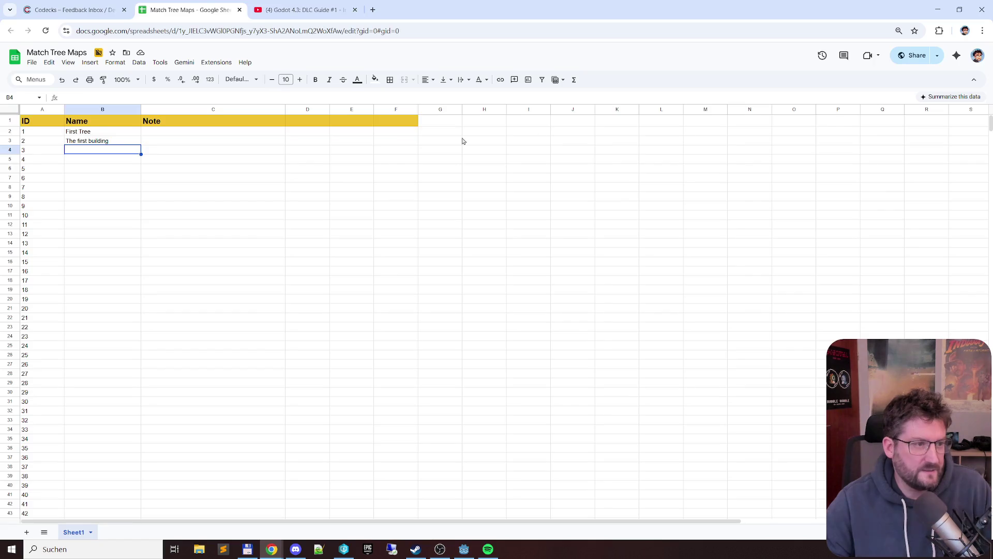
pyautogui.hotkey('ctrl', 'v')
# Copy level 4's name 'The tree house' from level004.tres into B5
pyautogui.hotkey('alt', 'Tab')
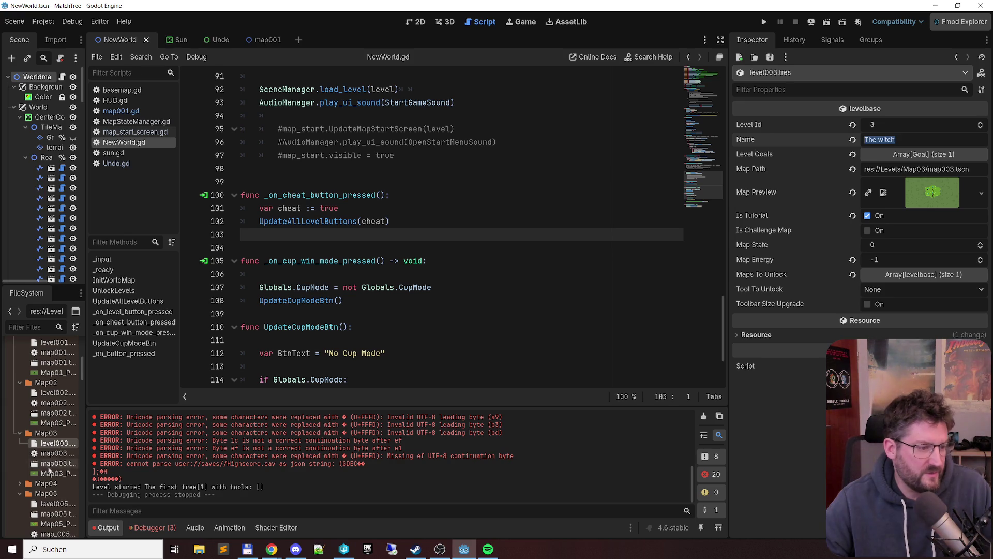
pyautogui.scroll(-2, 57, 487)
pyautogui.click(61, 498)
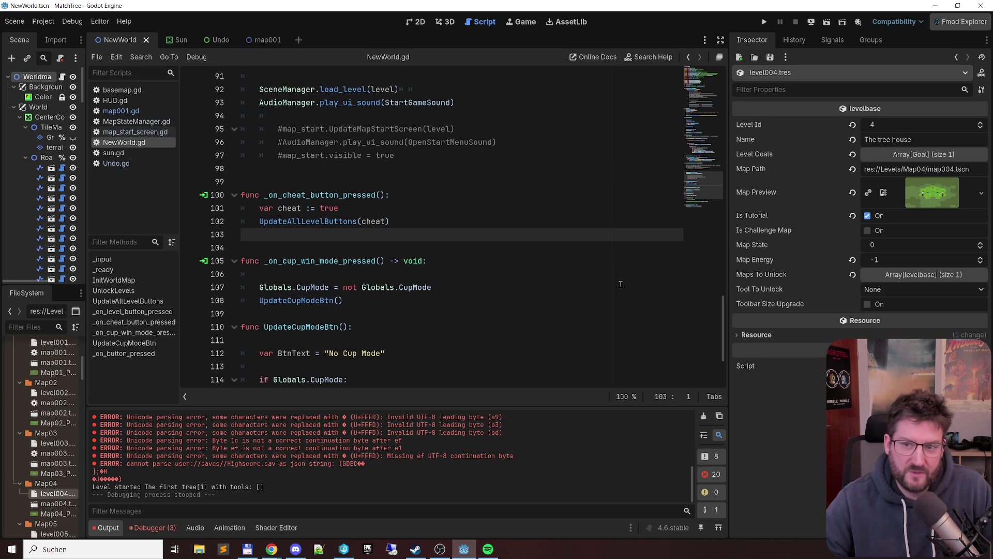
pyautogui.click(848, 137)
pyautogui.hotkey('alt', 'Tab')
pyautogui.click(76, 164)
pyautogui.hotkey('ctrl', 'v')
# Copy level 5's name 'The joker' from level005.tres into B6
pyautogui.hotkey('alt', 'Tab')
pyautogui.scroll(-2, 44, 488)
pyautogui.click(53, 438)
pyautogui.click(797, 138)
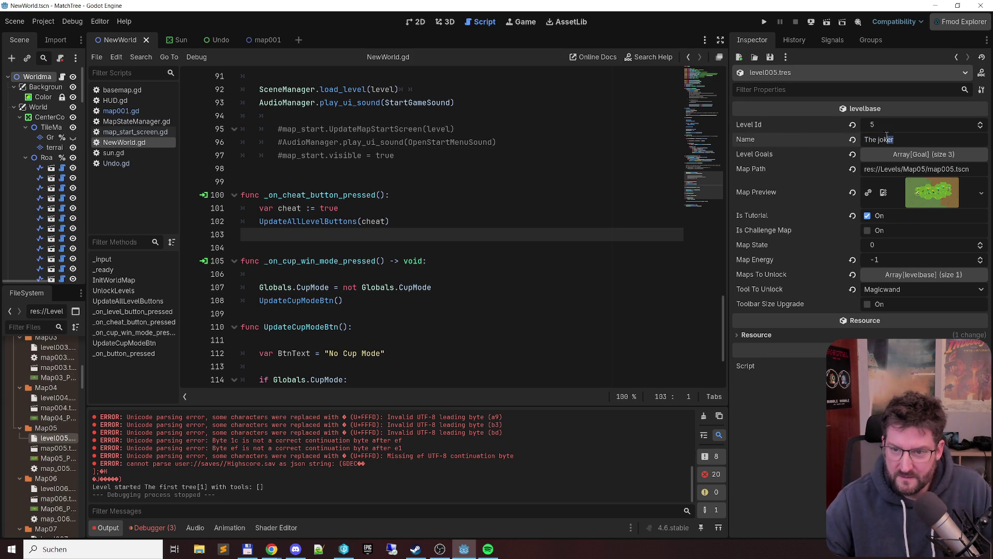
pyautogui.hotkey('ctrl', 'c')
pyautogui.hotkey('alt', 'Tab')
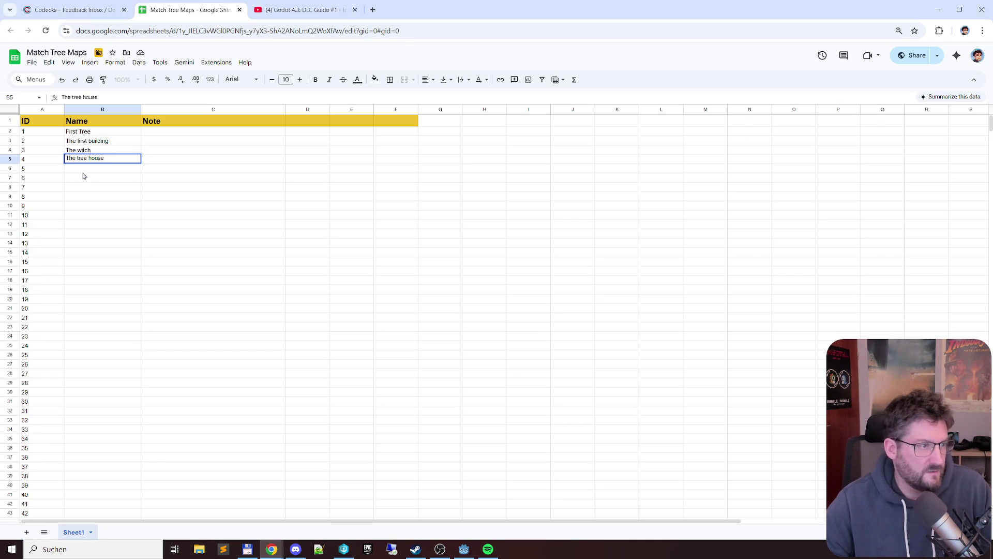
pyautogui.click(84, 172)
pyautogui.hotkey('ctrl', 'v')
# Open level006.tres in Godot and select its full level name
pyautogui.hotkey('alt', 'Tab')
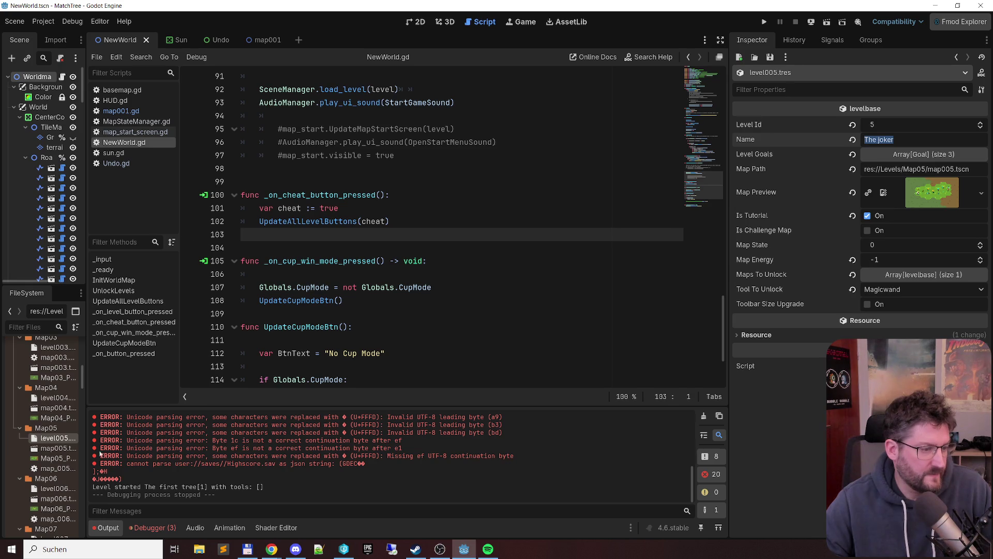
pyautogui.click(49, 488)
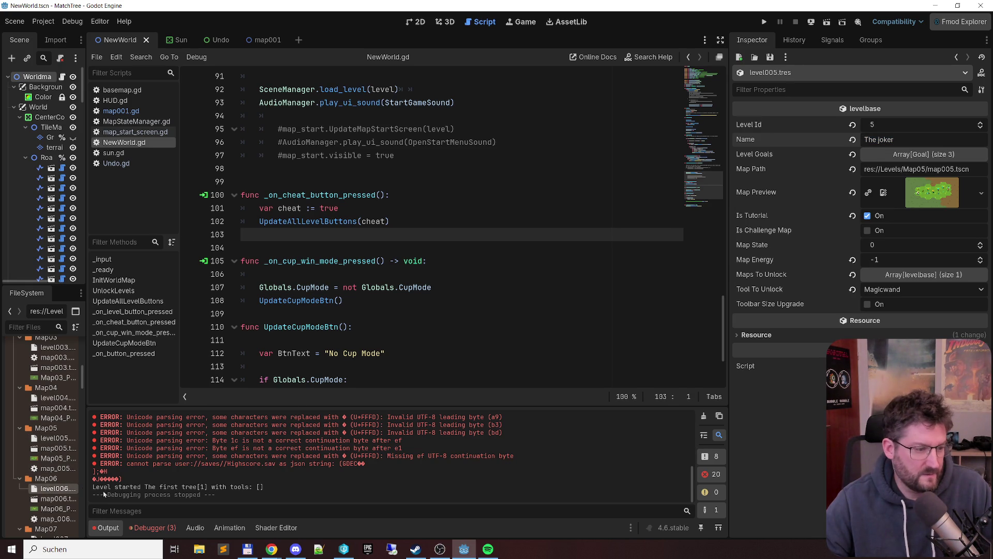
pyautogui.doubleClick(49, 488)
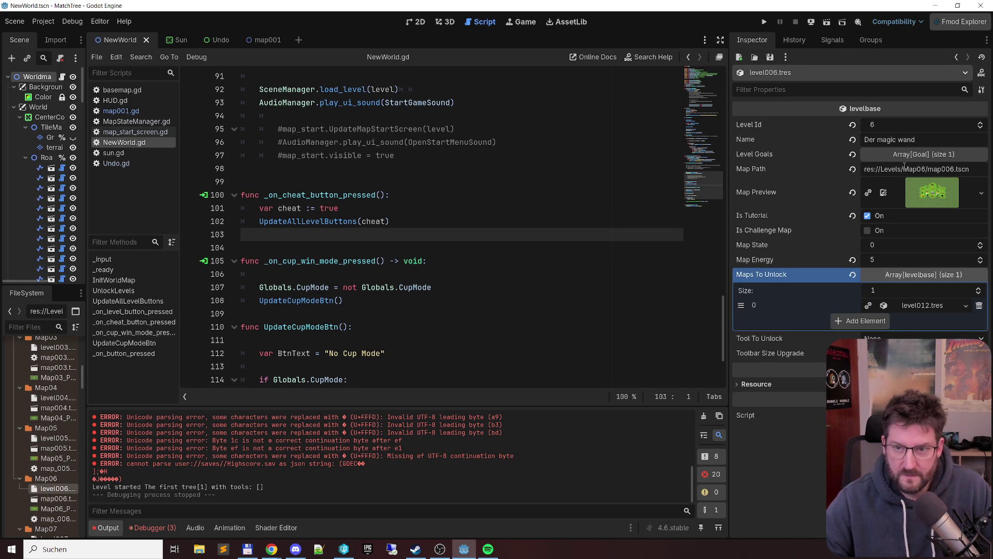
pyautogui.click(930, 144)
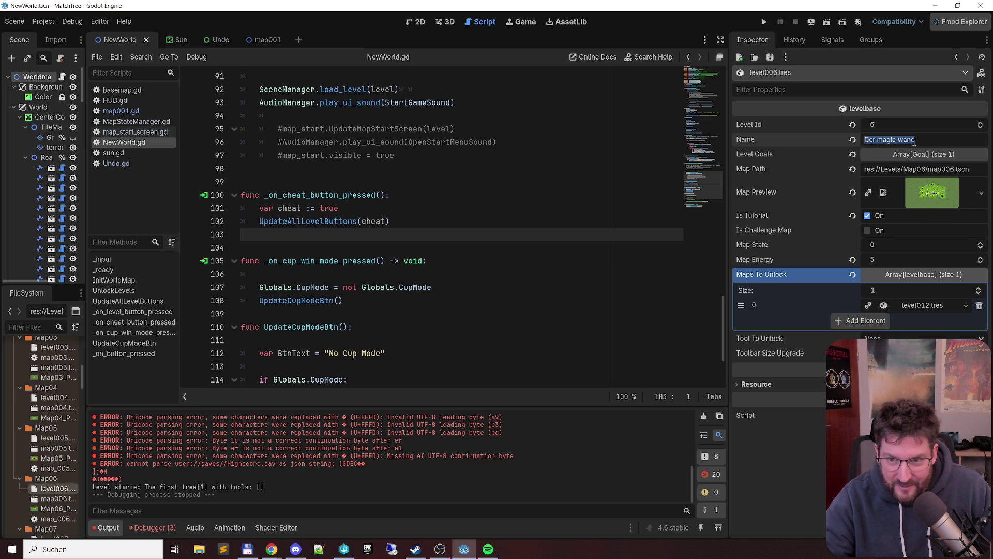
# Paste level 6's name 'Der magic wand' into B7
pyautogui.hotkey('alt', 'Tab')
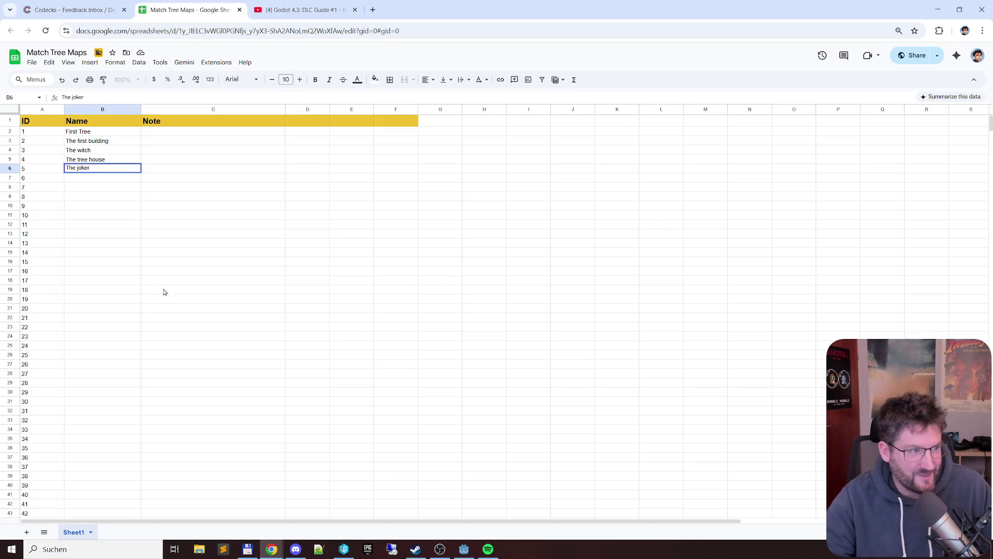
pyautogui.click(89, 181)
pyautogui.hotkey('ctrl', 'v')
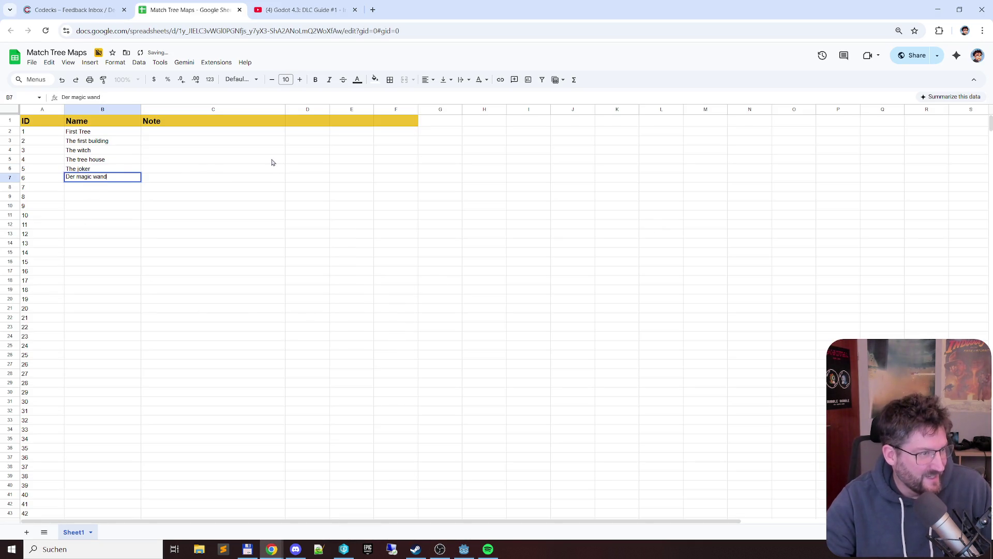
# Copy level 7's name 'Gnome carrots' from Godot into B8
pyautogui.hotkey('alt', 'Tab')
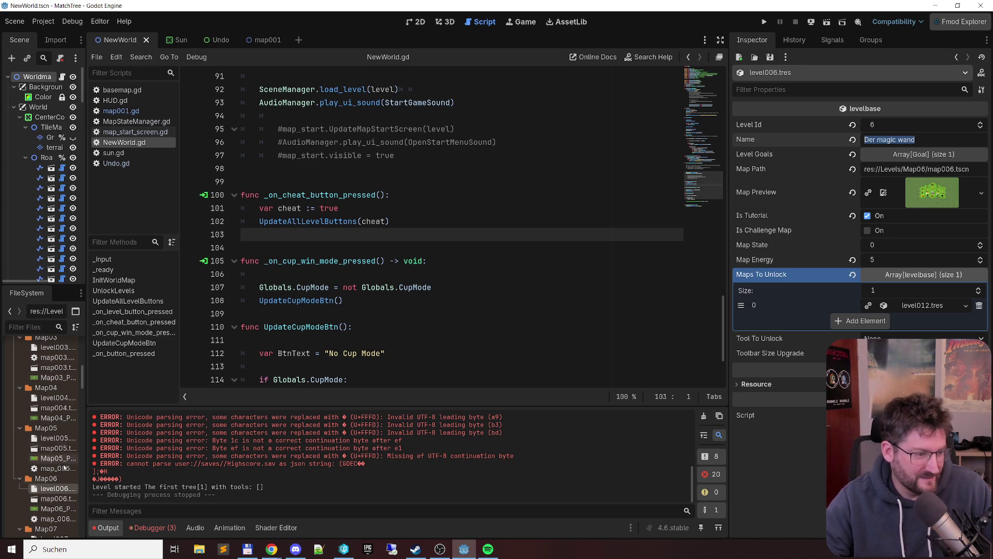
pyautogui.scroll(-2, 59, 496)
pyautogui.click(57, 467)
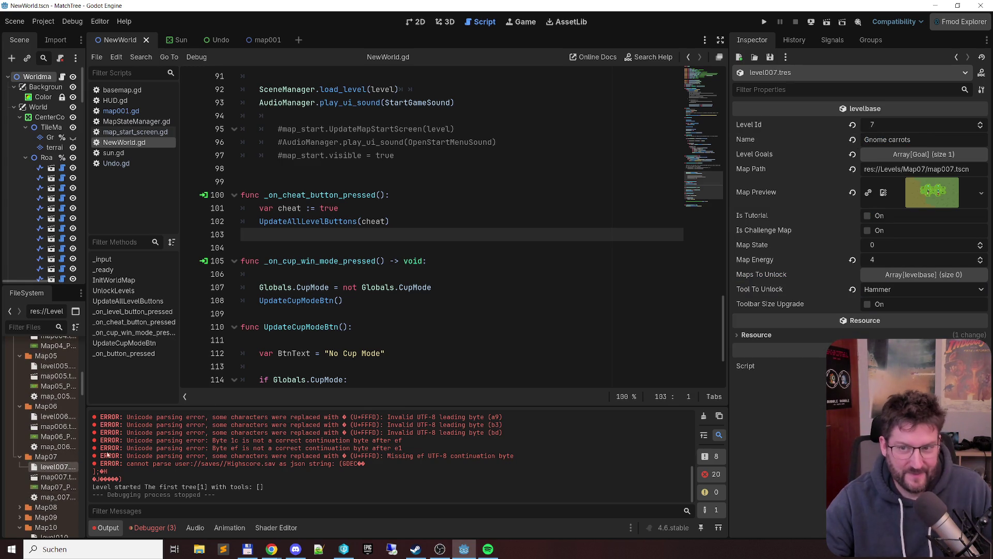
pyautogui.moveTo(926, 143); pyautogui.dragTo(793, 140)
pyautogui.hotkey('alt', 'Tab')
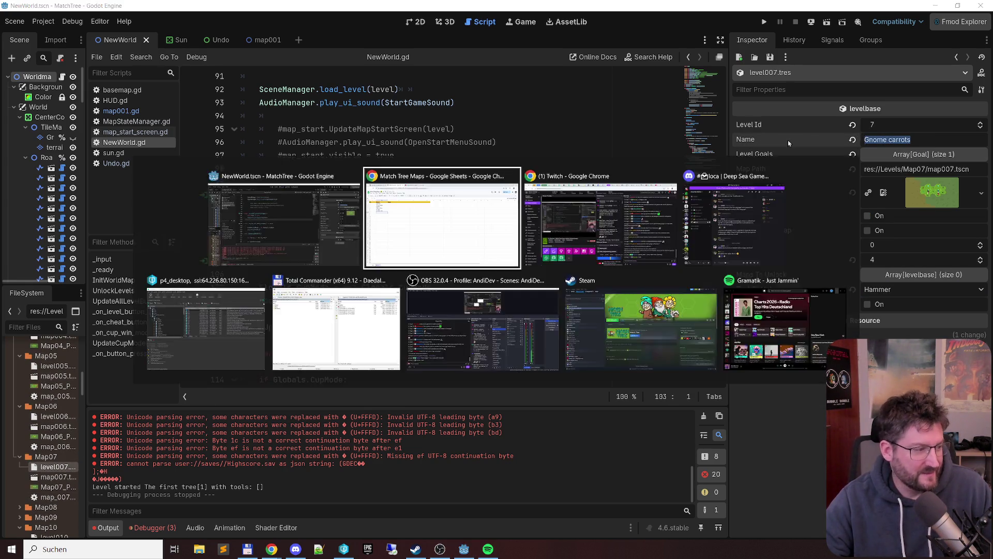
pyautogui.doubleClick(91, 187)
pyautogui.hotkey('ctrl', 'v')
pyautogui.press('Return')
pyautogui.click(232, 191)
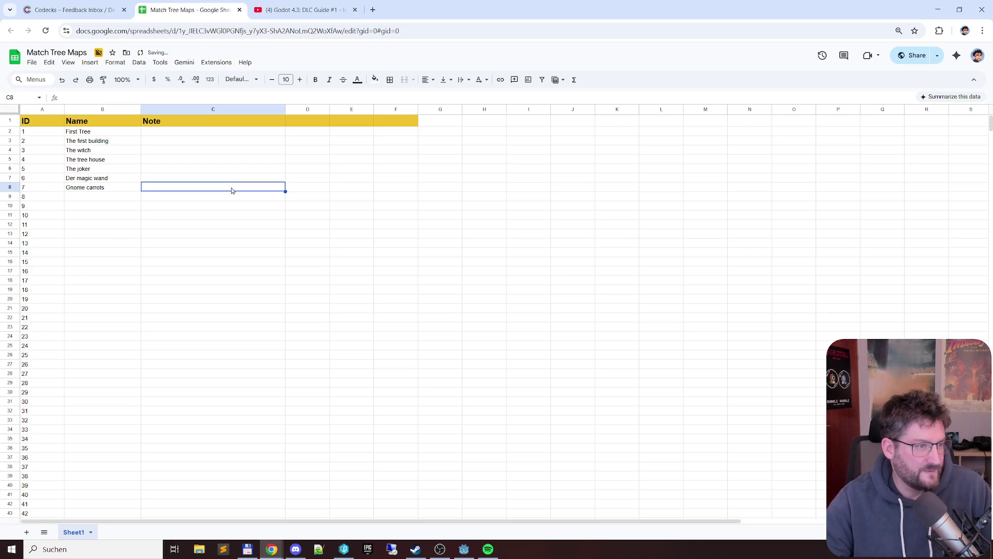
pyautogui.click(109, 190)
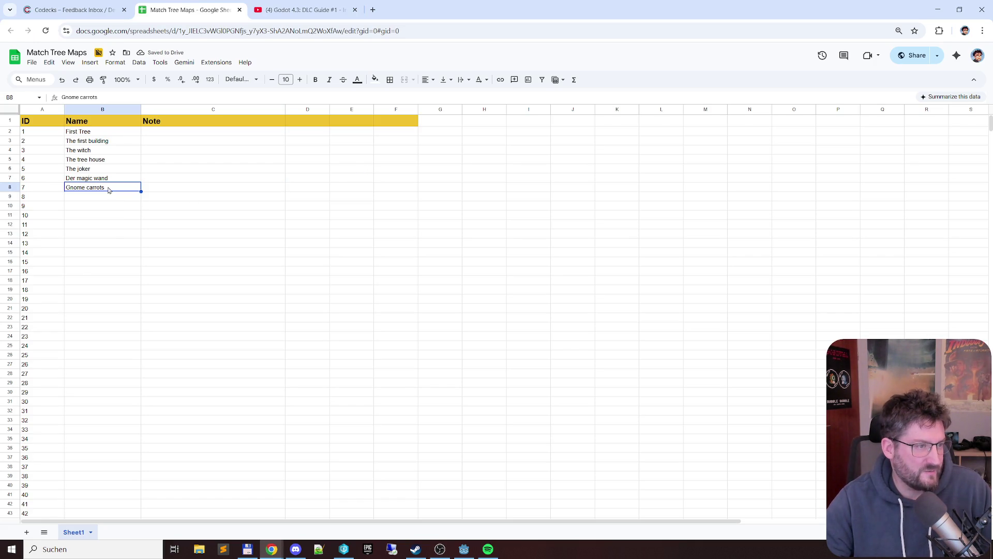
# Copy level 8's name 'Shleep problems' from the Map08 resource into B9
pyautogui.hotkey('alt', 'Tab')
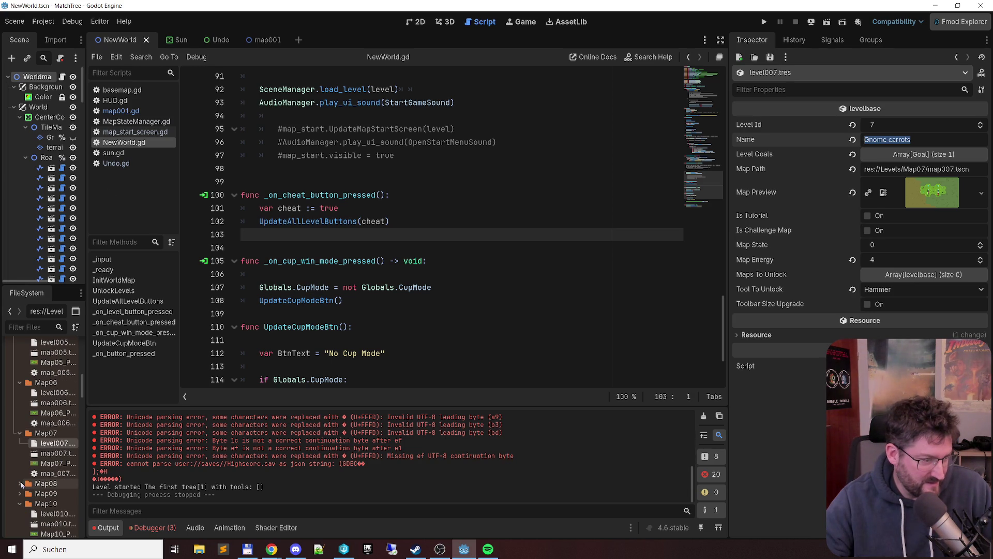
pyautogui.click(21, 485)
pyautogui.click(19, 483)
pyautogui.click(57, 445)
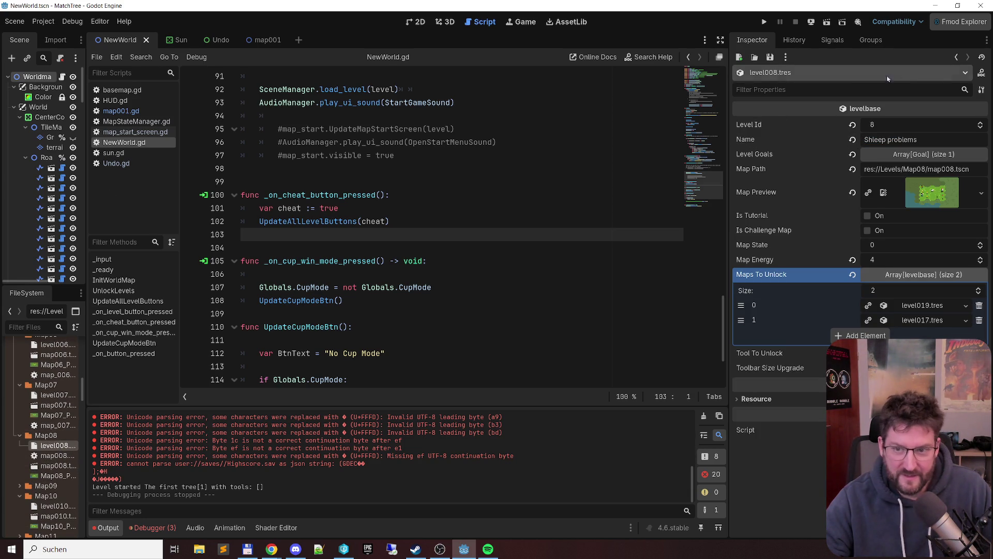
pyautogui.moveTo(951, 138); pyautogui.dragTo(808, 134)
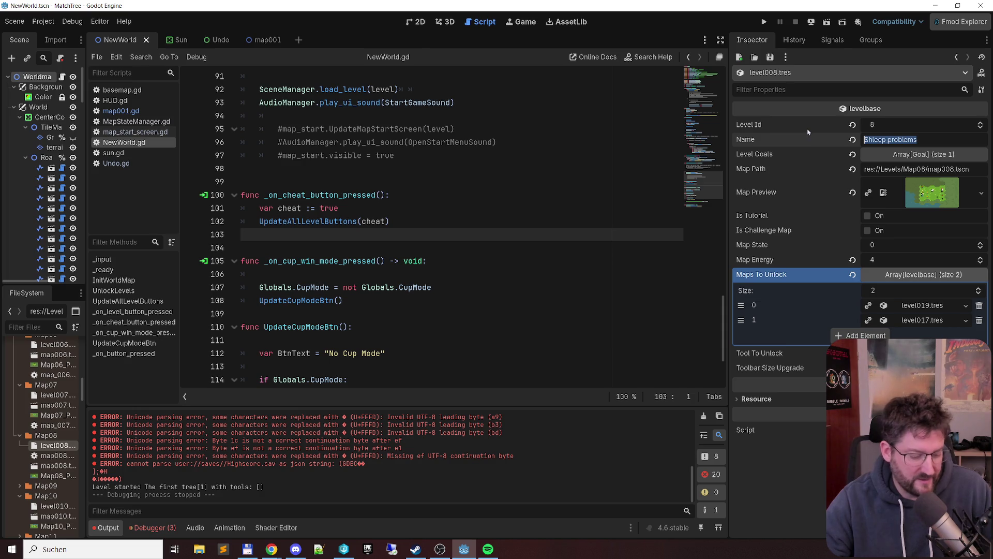
pyautogui.hotkey('ctrl', 'c')
pyautogui.hotkey('alt', 'Tab')
pyautogui.click(104, 200)
pyautogui.hotkey('ctrl', 'v')
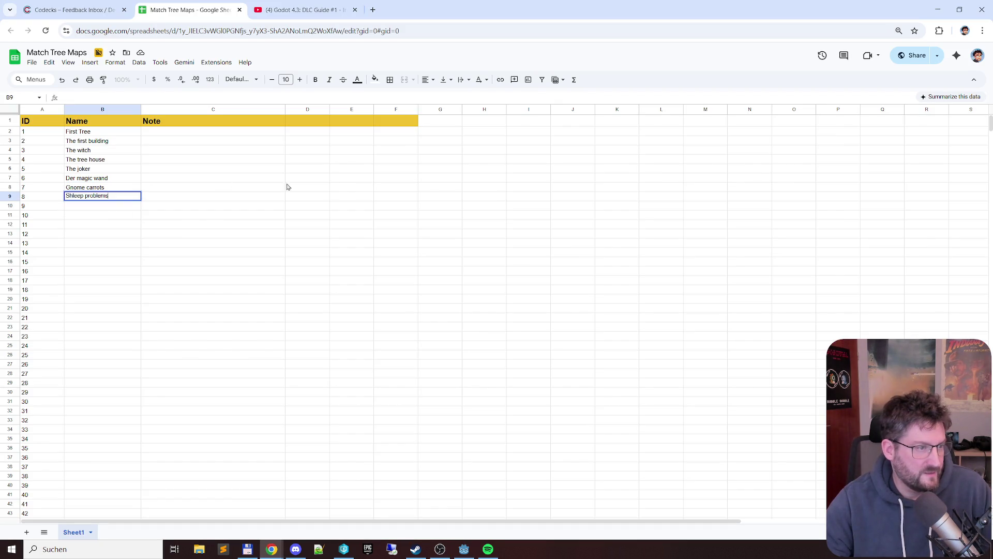
pyautogui.press('Return')
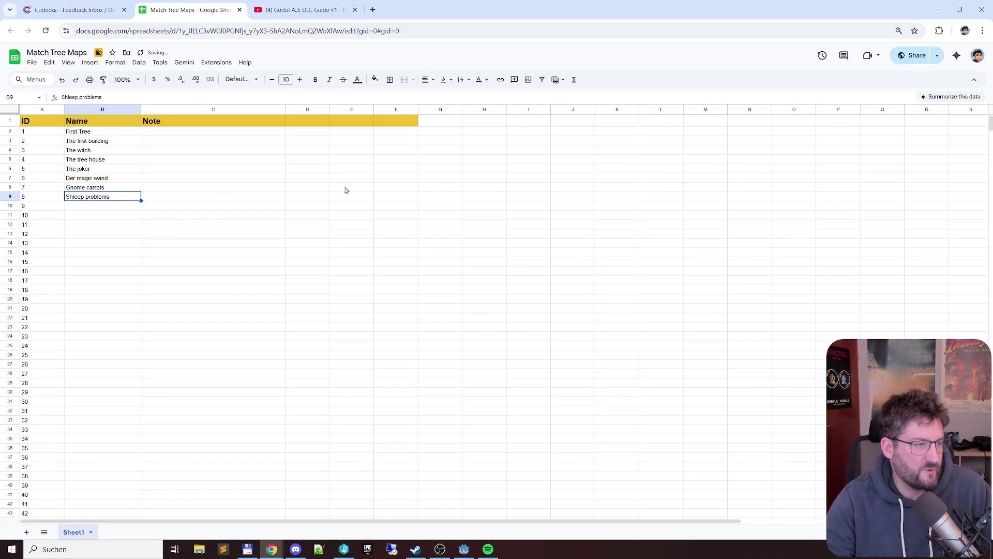
# Enter notes 'First Map with a sheep' in C9 and 'Small map, blocked at start.' in C8
pyautogui.press('Up')
pyautogui.press('Right')
pyautogui.write('Fir')
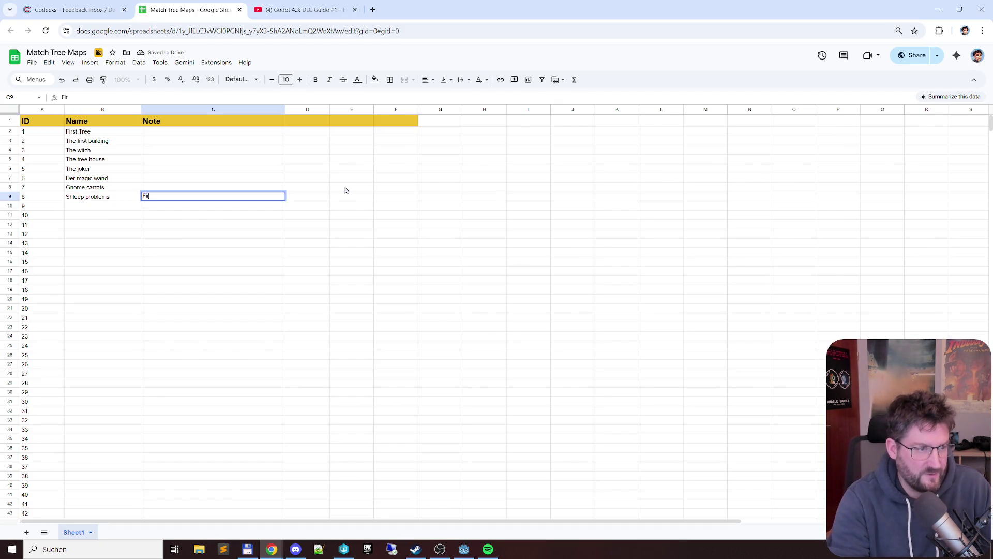
pyautogui.write('st Map with a sheep')
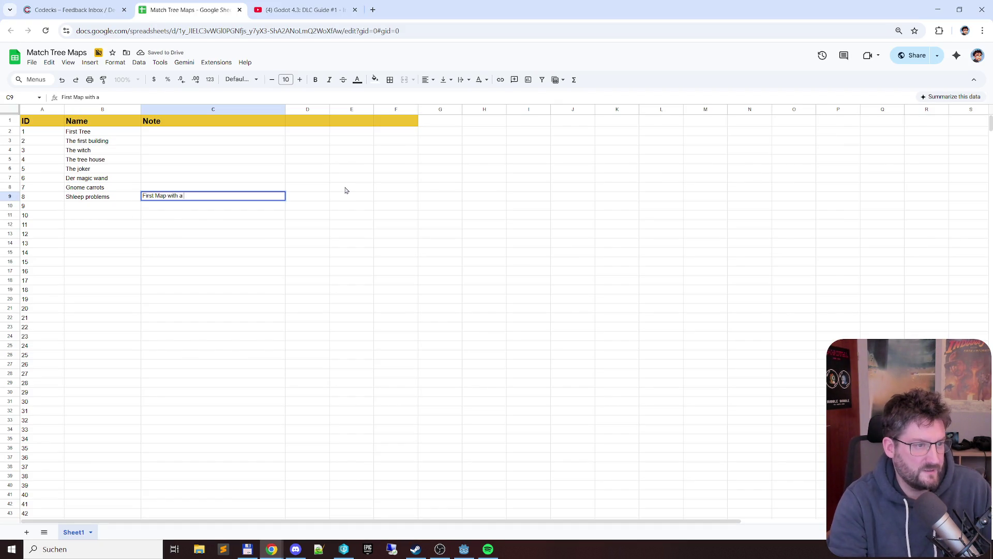
pyautogui.press('Return')
pyautogui.press('Up')
pyautogui.press('Up')
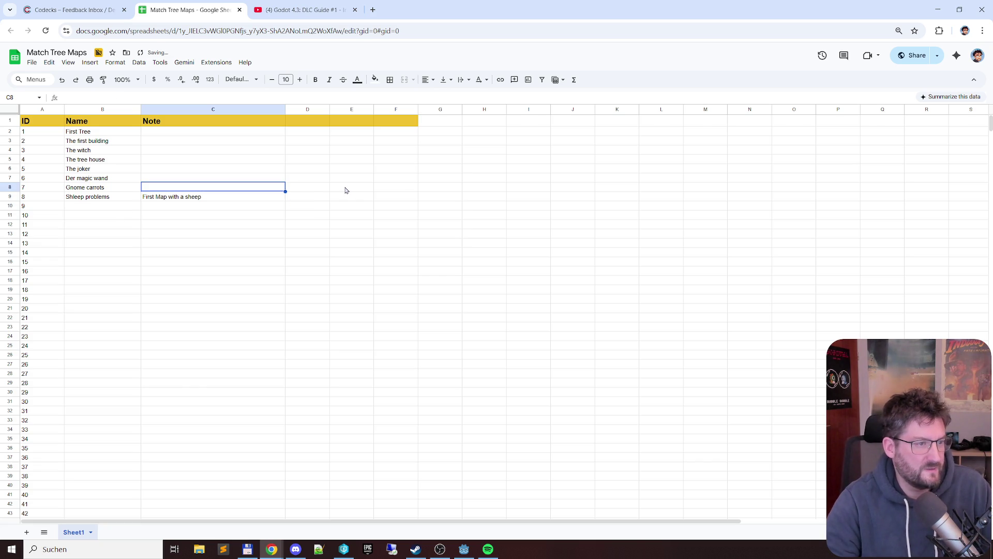
pyautogui.write('Small a')
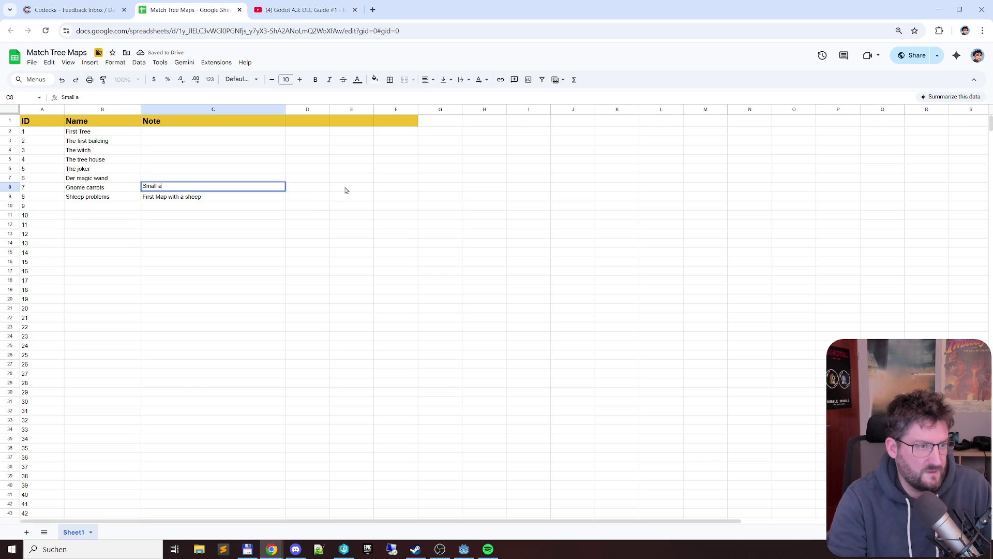
pyautogui.press('BackSpace')
pyautogui.write('map,')
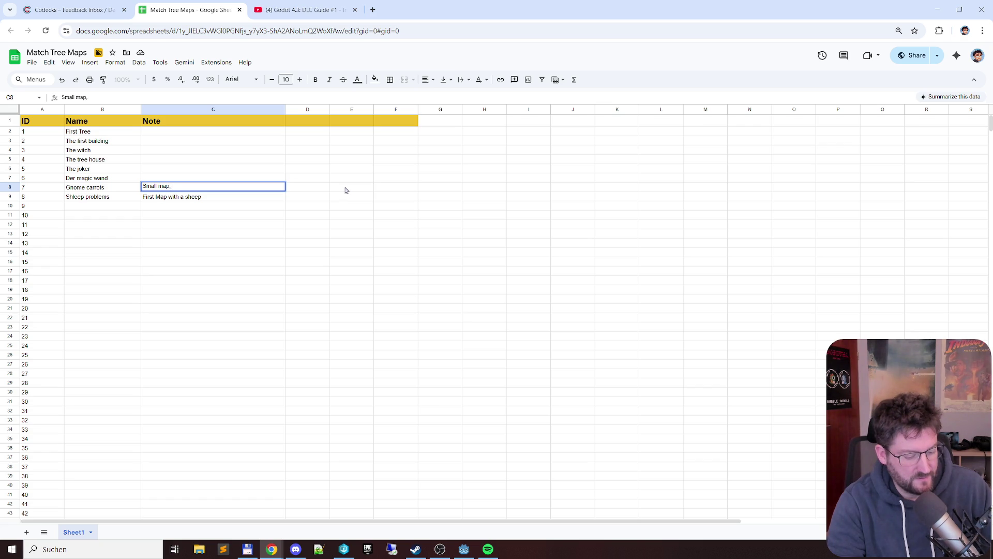
pyautogui.write('locked at st')
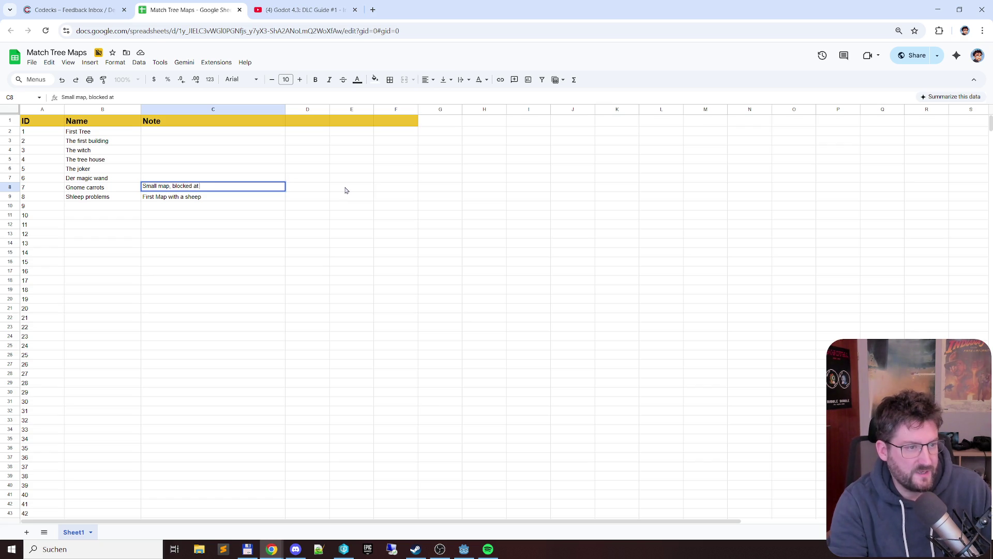
pyautogui.write('art.')
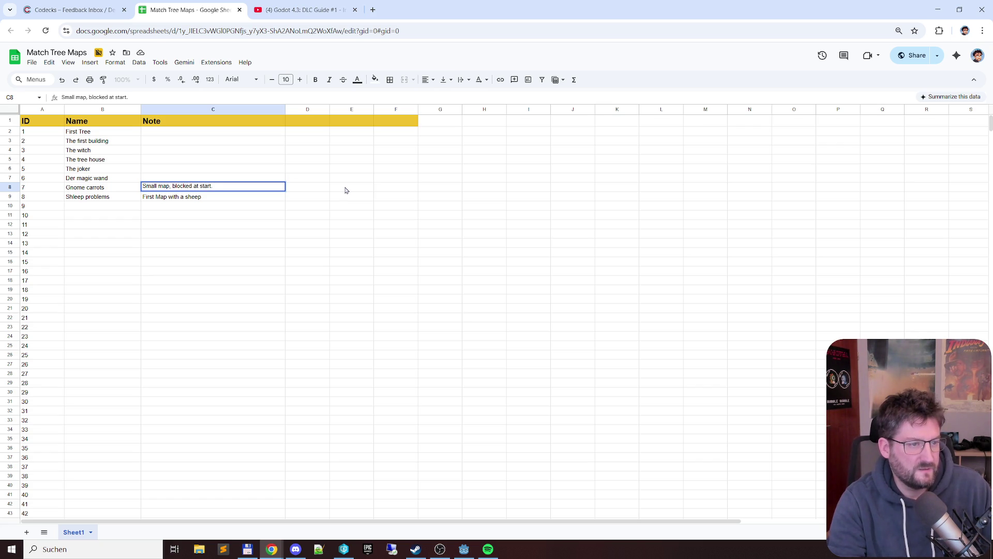
pyautogui.press('Return')
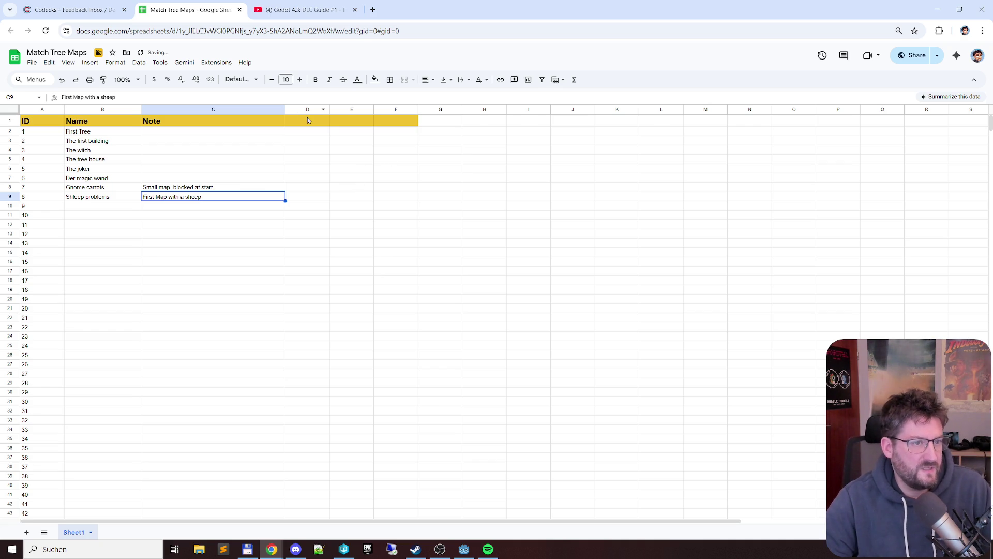
pyautogui.click(307, 124)
# Add 'Characters' and 'Animals' column headers after Note and widen both columns
pyautogui.click(386, 140)
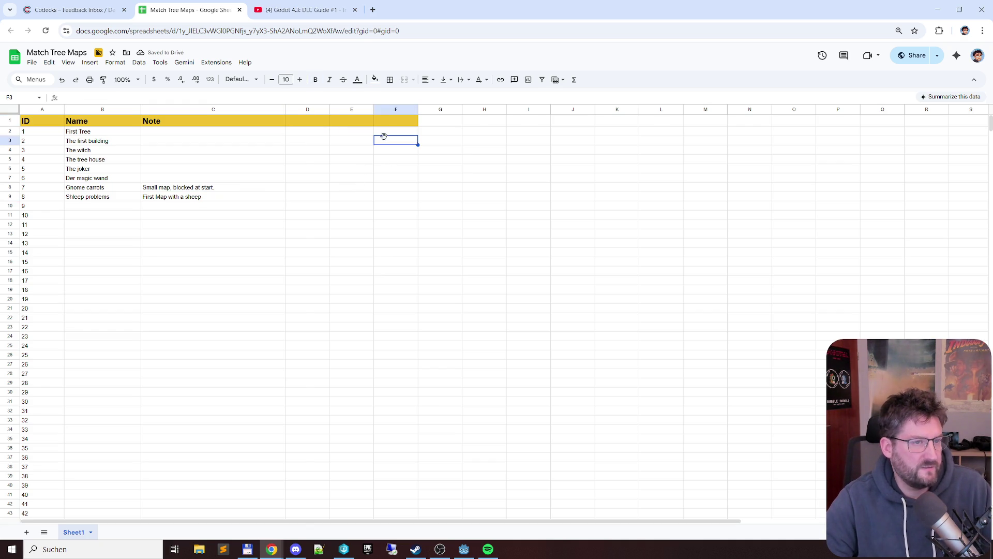
pyautogui.click(321, 122)
pyautogui.write('C')
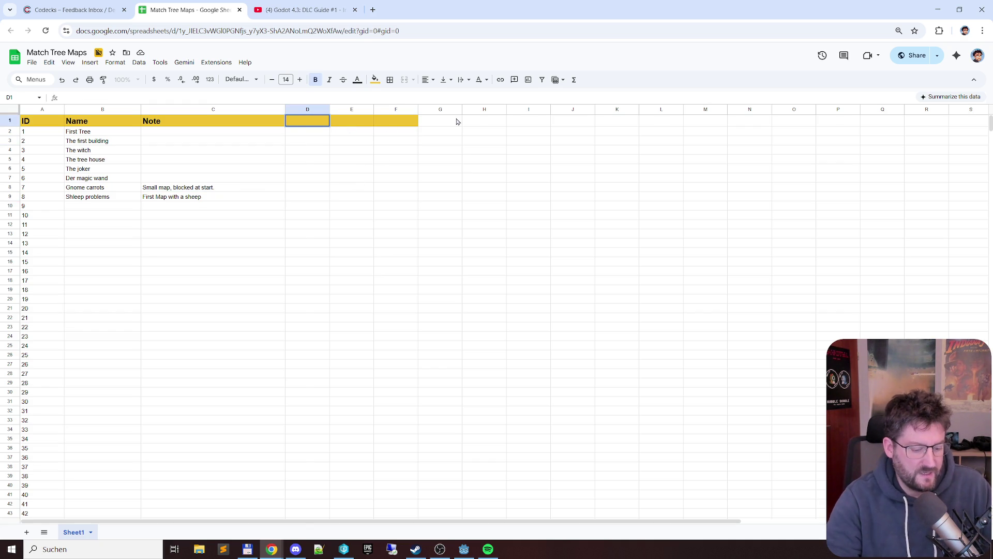
pyautogui.write('haracters')
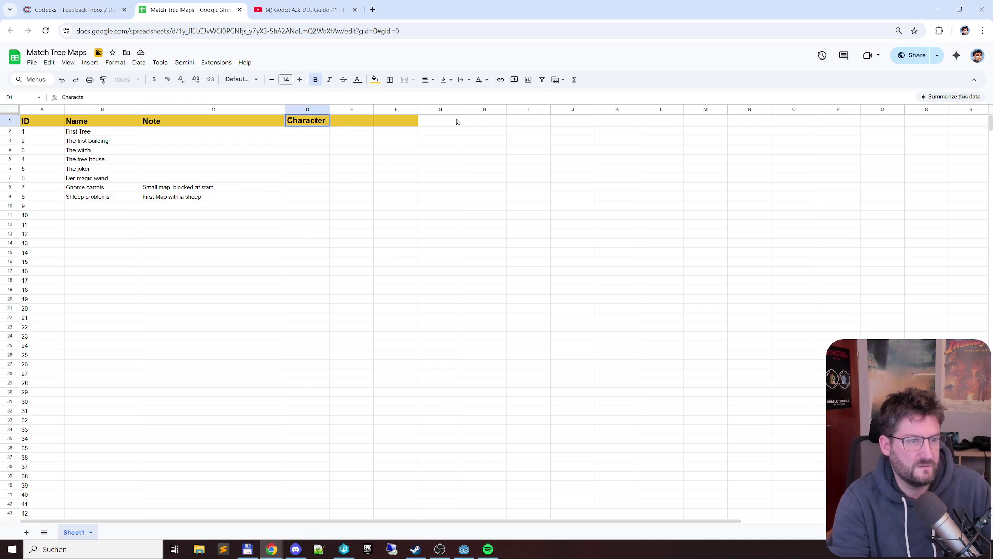
pyautogui.press('Return')
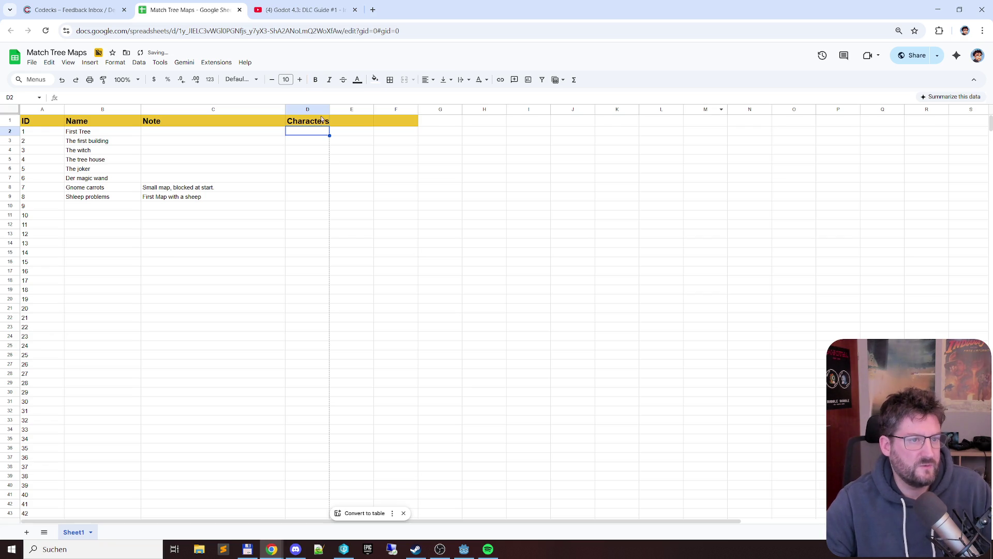
pyautogui.click(334, 109)
pyautogui.moveTo(330, 109); pyautogui.dragTo(341, 109)
pyautogui.click(369, 121)
pyautogui.write('Animals')
pyautogui.press('Return')
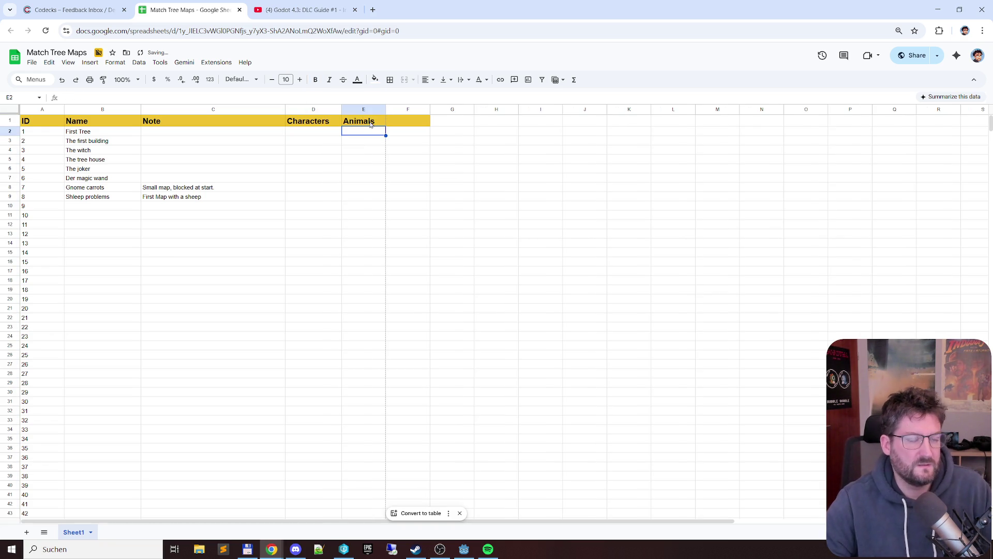
pyautogui.moveTo(385, 109); pyautogui.dragTo(400, 108)
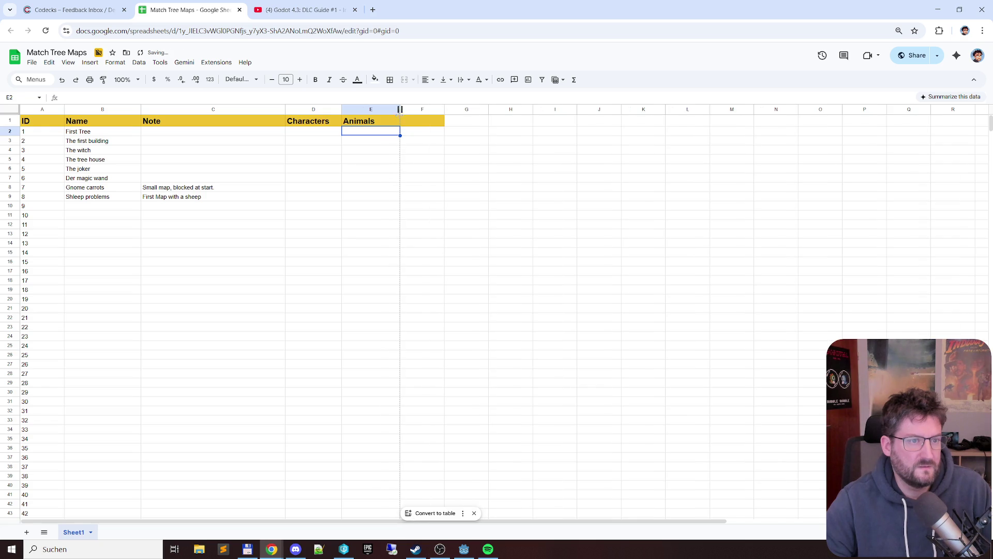
# Enter 'Witch' as the character for IDs 3 and 4 in D4 and D5
pyautogui.click(312, 133)
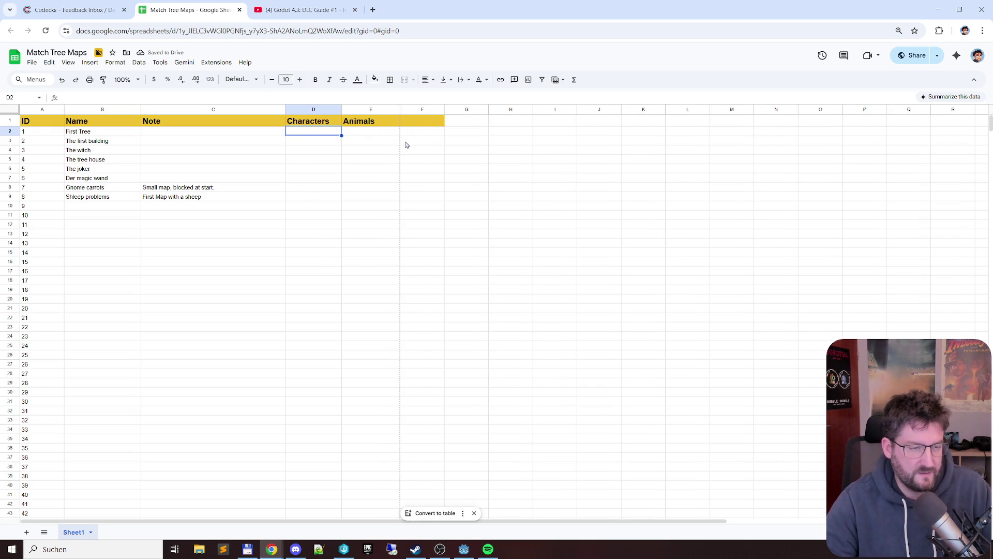
pyautogui.press('Down')
pyautogui.press('Down')
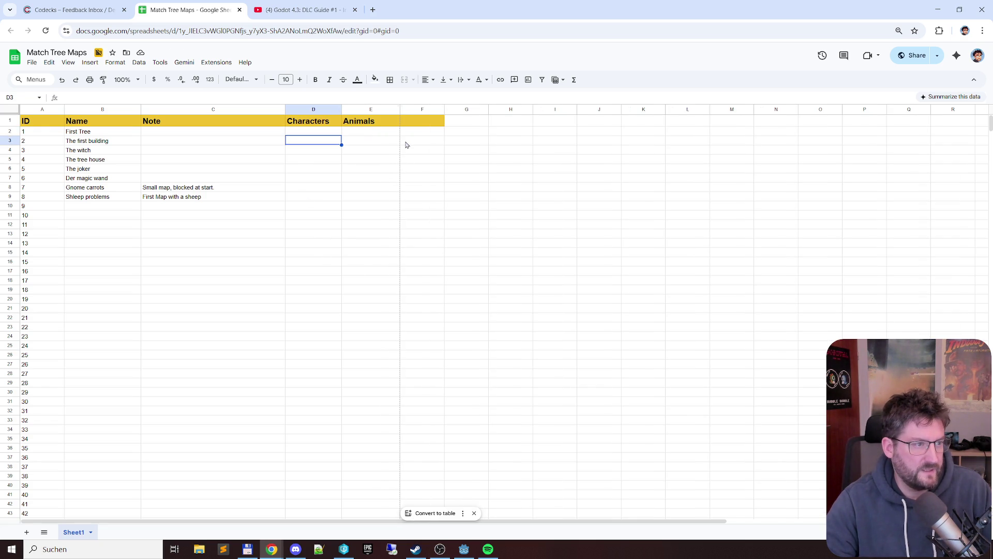
pyautogui.write('Witch')
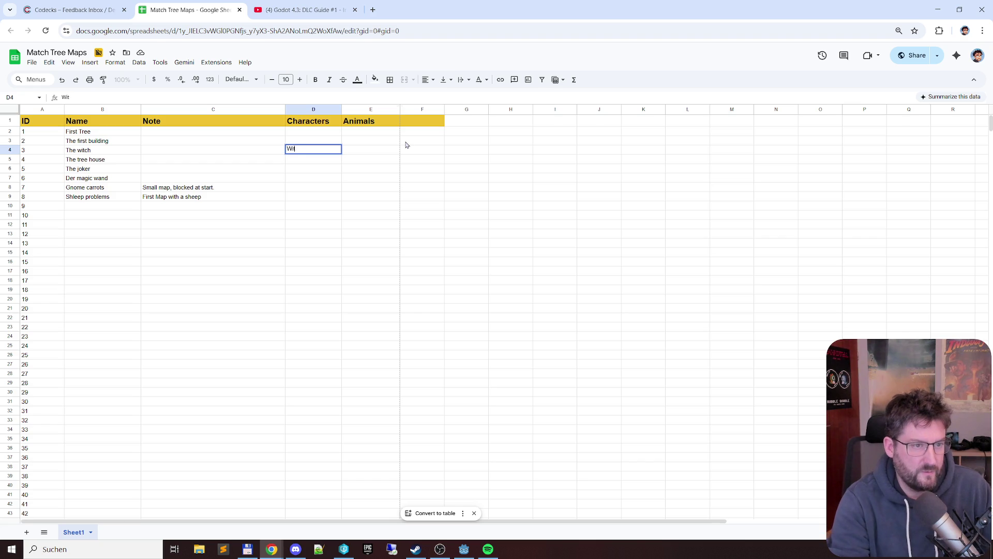
pyautogui.press('Return')
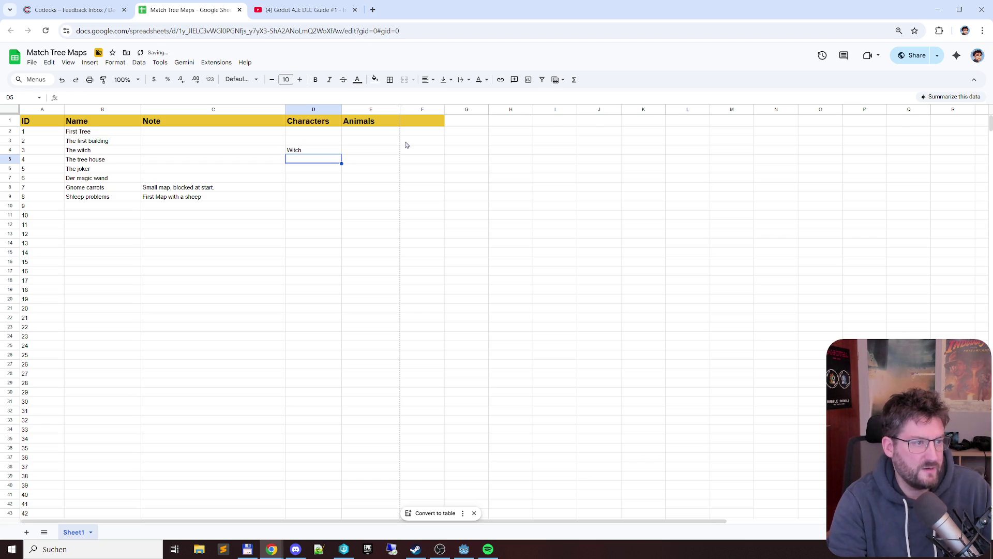
pyautogui.write('Witch')
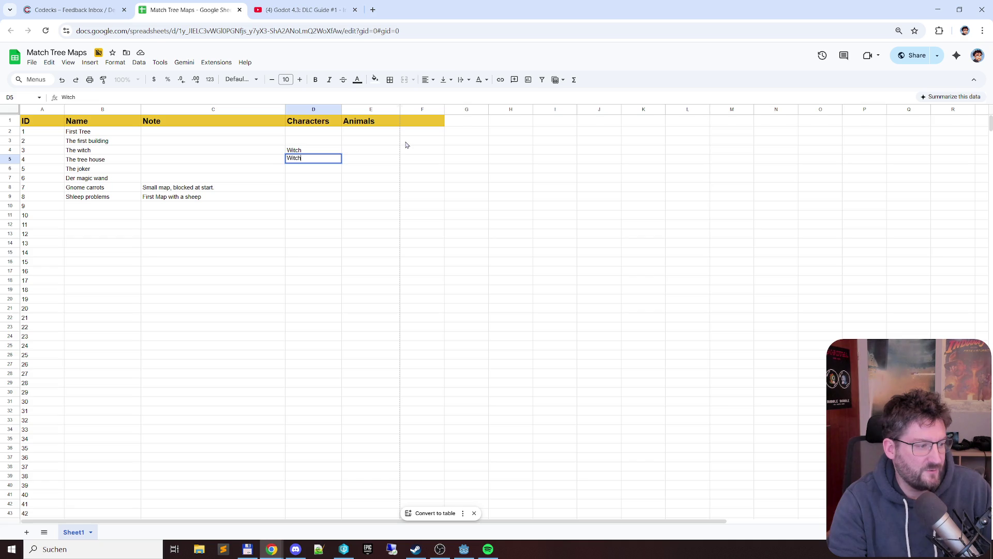
pyautogui.press('Return')
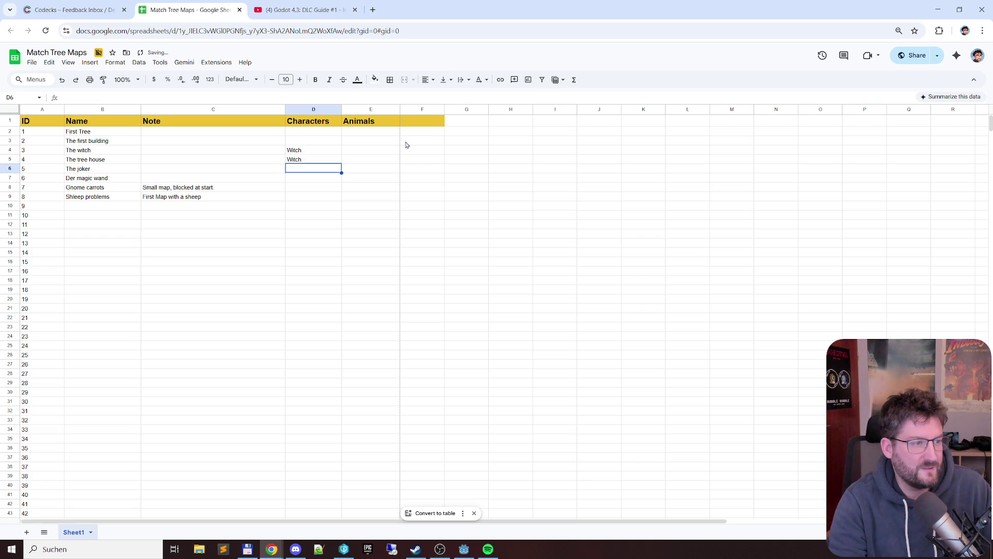
# Retype D4 and D5 as lowercase 'witch', leaving the joker's character cell empty
pyautogui.press('Down')
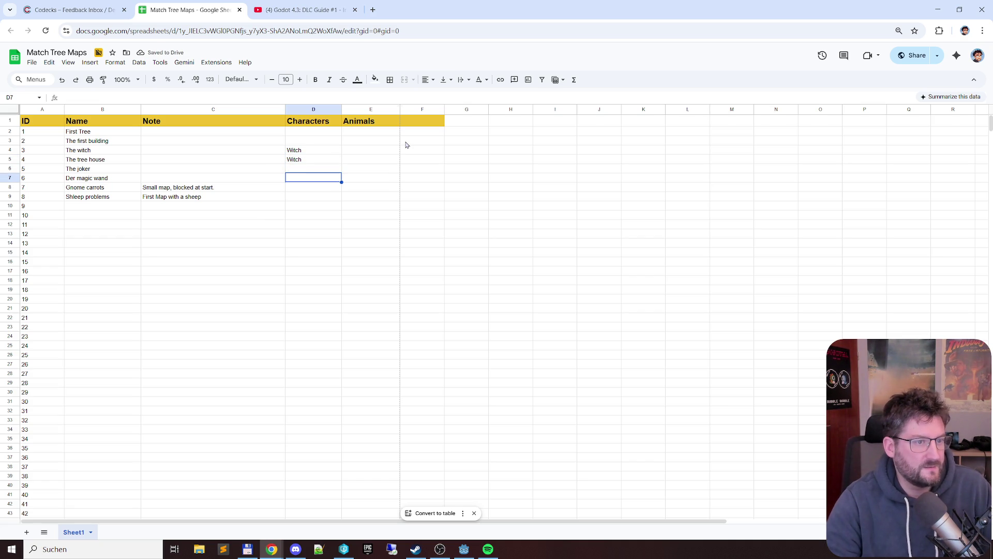
pyautogui.write('Fa')
pyautogui.press('Up')
pyautogui.press('Up')
pyautogui.press('Up')
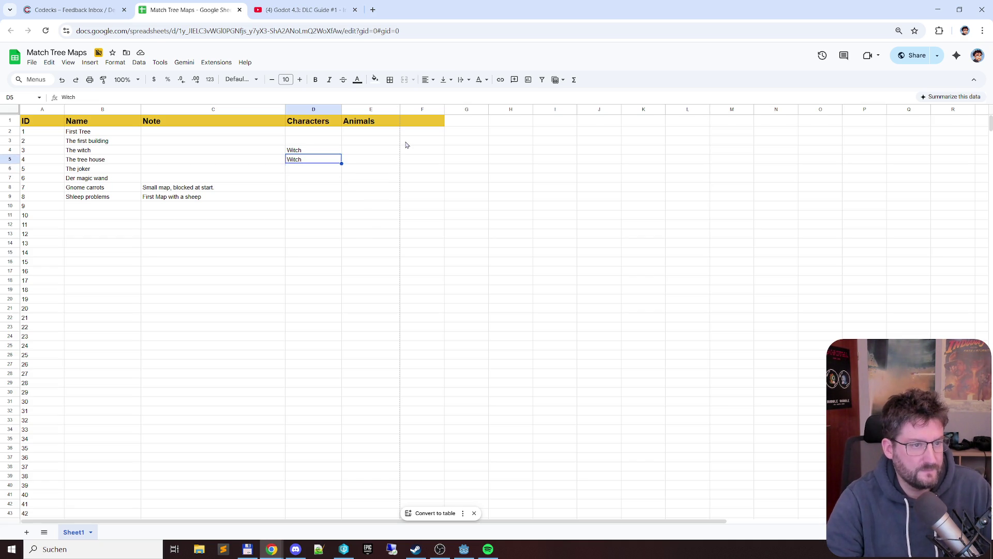
pyautogui.write('wit')
pyautogui.press('Return')
pyautogui.write('with')
pyautogui.press('BackSpace')
pyautogui.press('BackSpace')
pyautogui.write('ch')
pyautogui.press('Return')
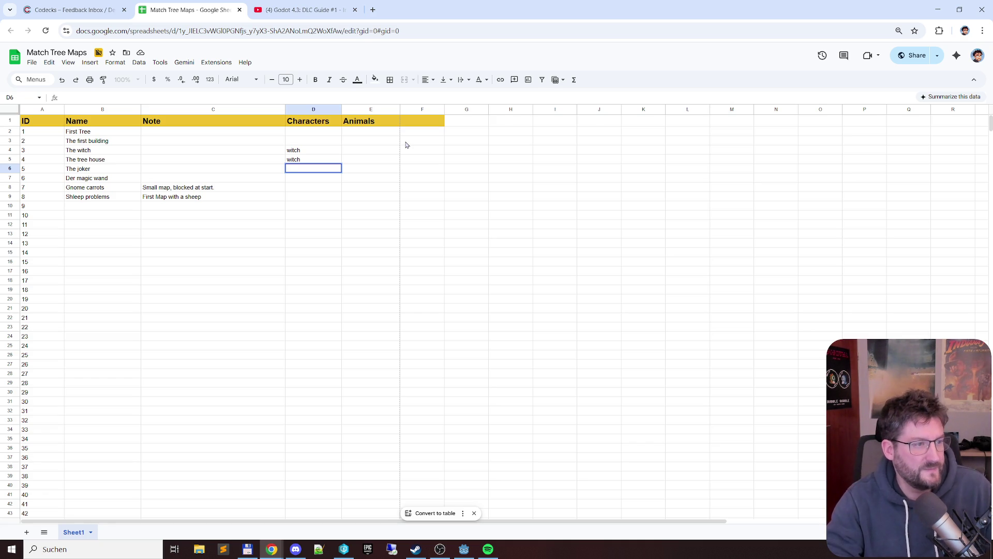
pyautogui.press('Return')
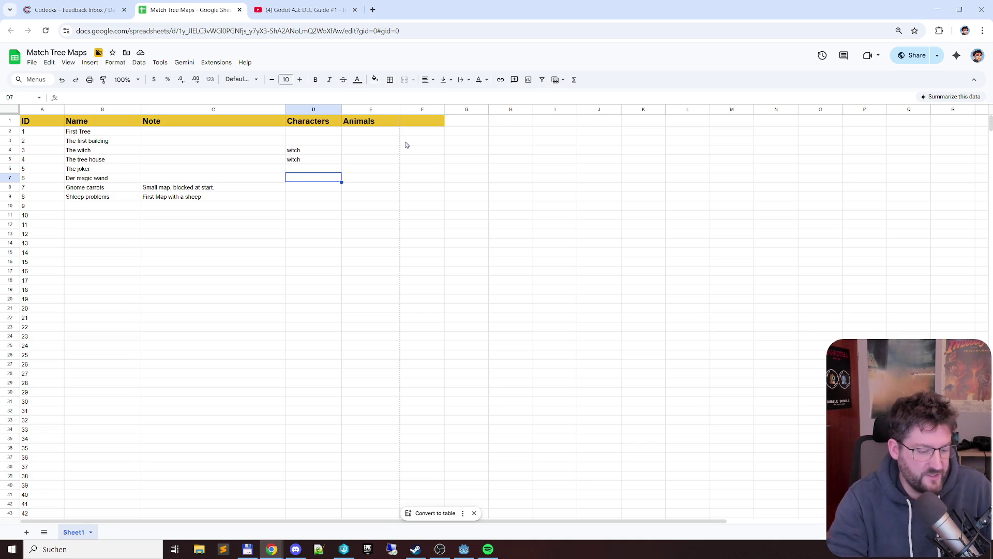
# Enter 'fairy' in D7, 'gnome, witch' in D8, and change D5 to '2*witch'
pyautogui.write('fairy')
pyautogui.press('Return')
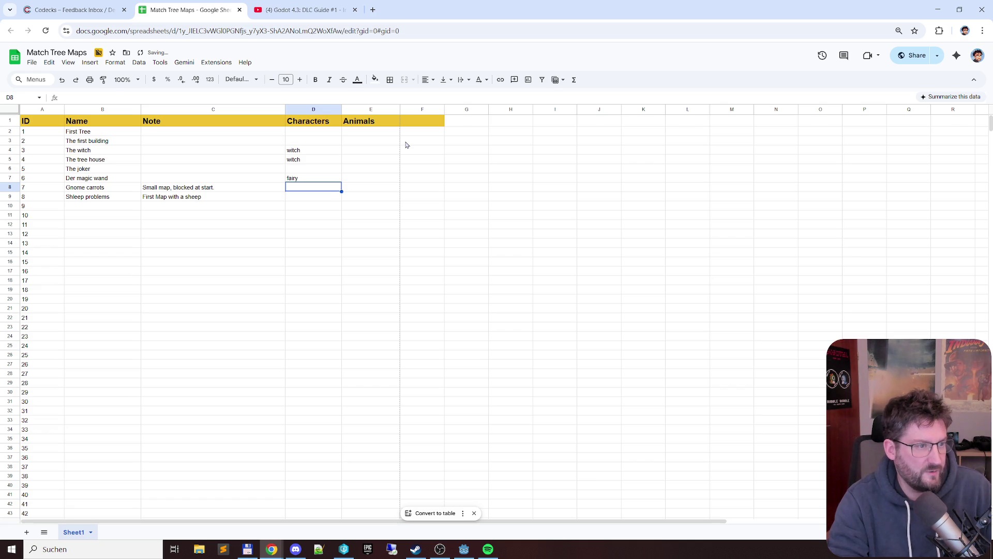
pyautogui.write('gn')
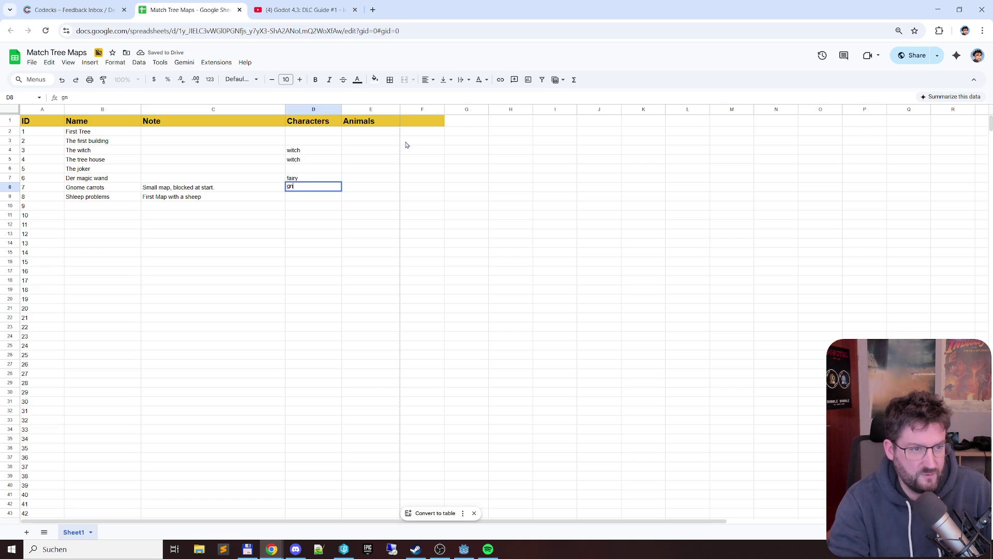
pyautogui.write('ome, witch')
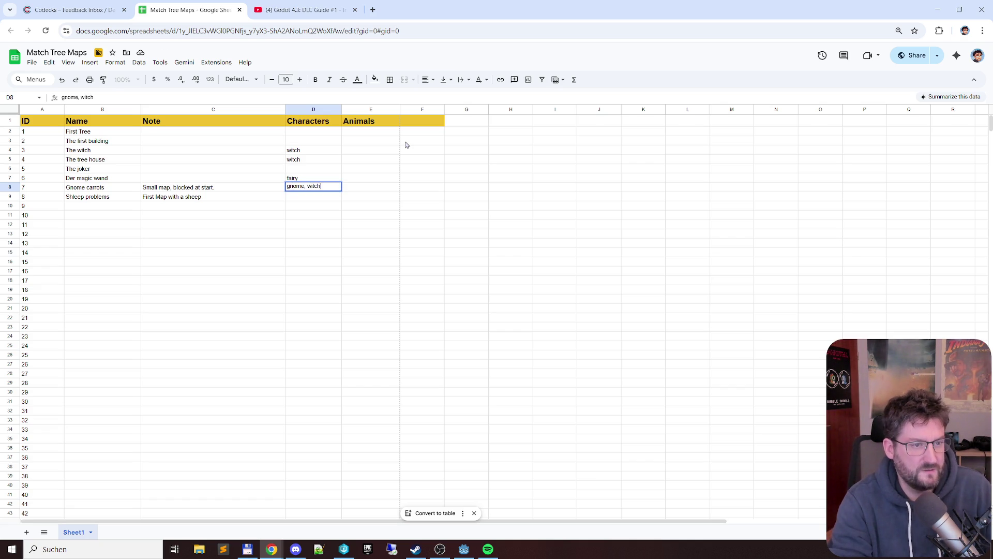
pyautogui.press('Return')
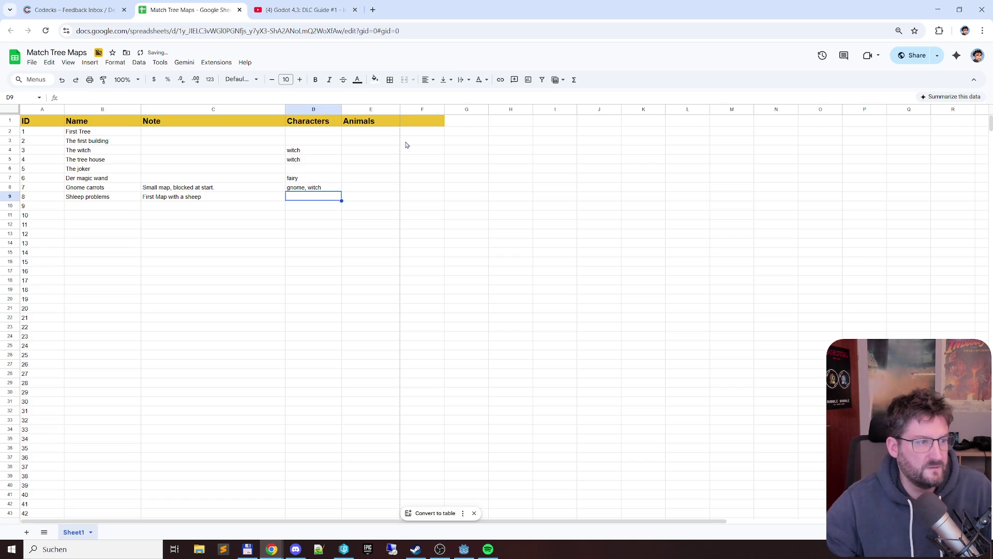
pyautogui.doubleClick(315, 160)
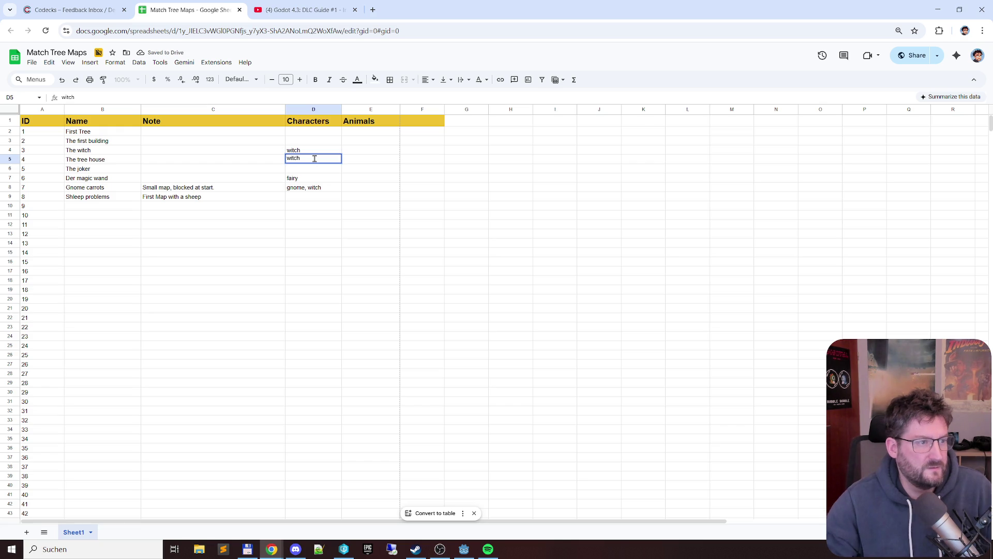
pyautogui.write('2')
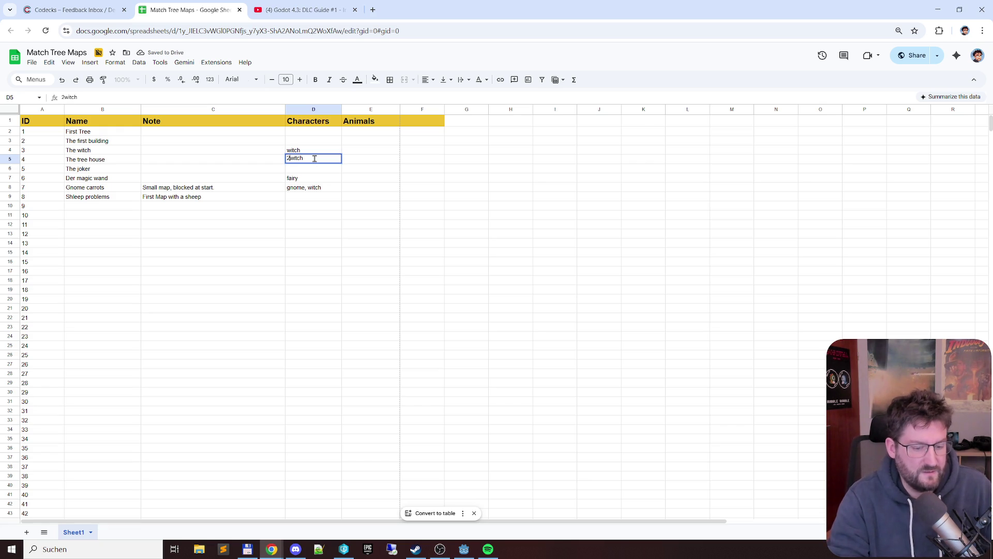
pyautogui.write('*')
pyautogui.press('Return')
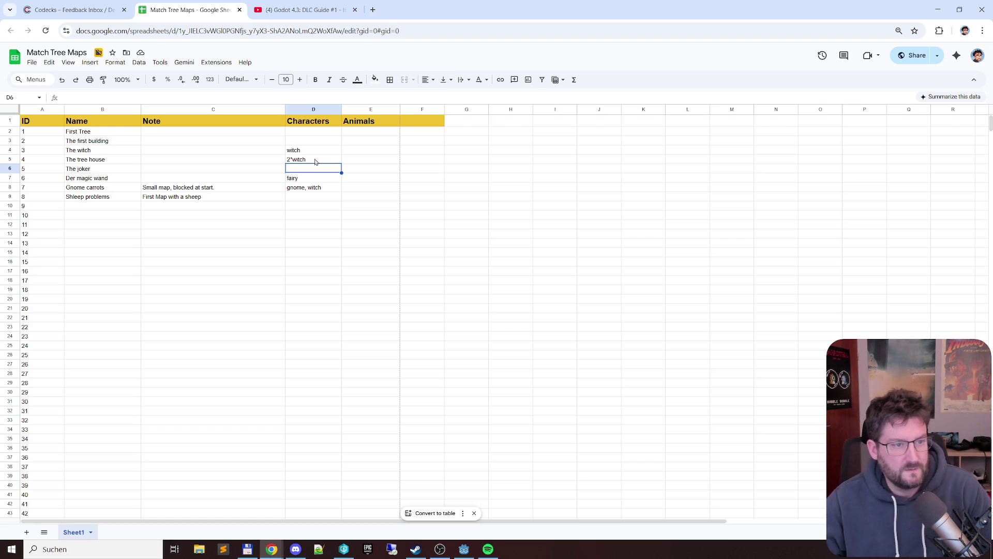
# Set level 8's animal to 'sheep' in E9 and its characters to 'fairy, gnome' in D9
pyautogui.press('Down')
pyautogui.press('Down')
pyautogui.press('Down')
pyautogui.press('Right')
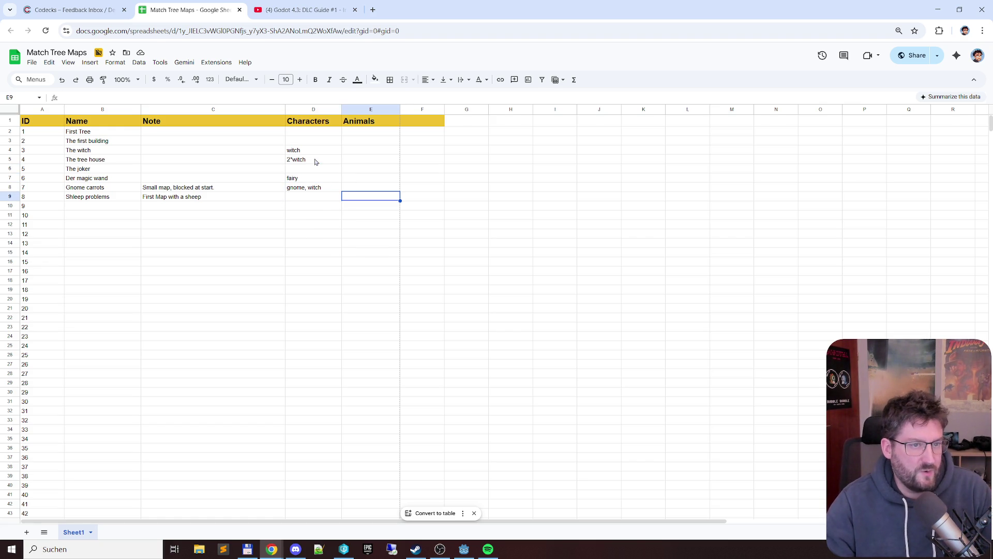
pyautogui.write('sheep')
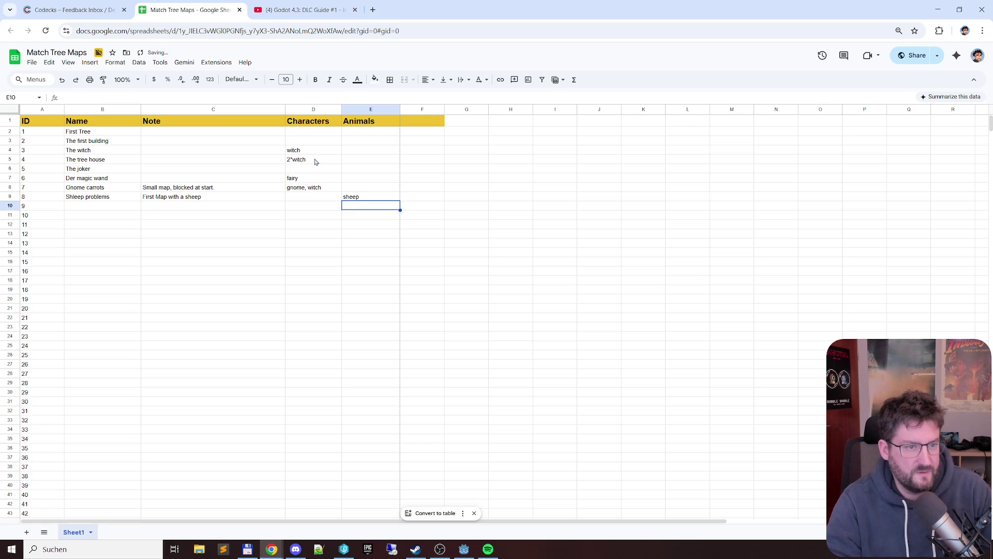
pyautogui.press('Left')
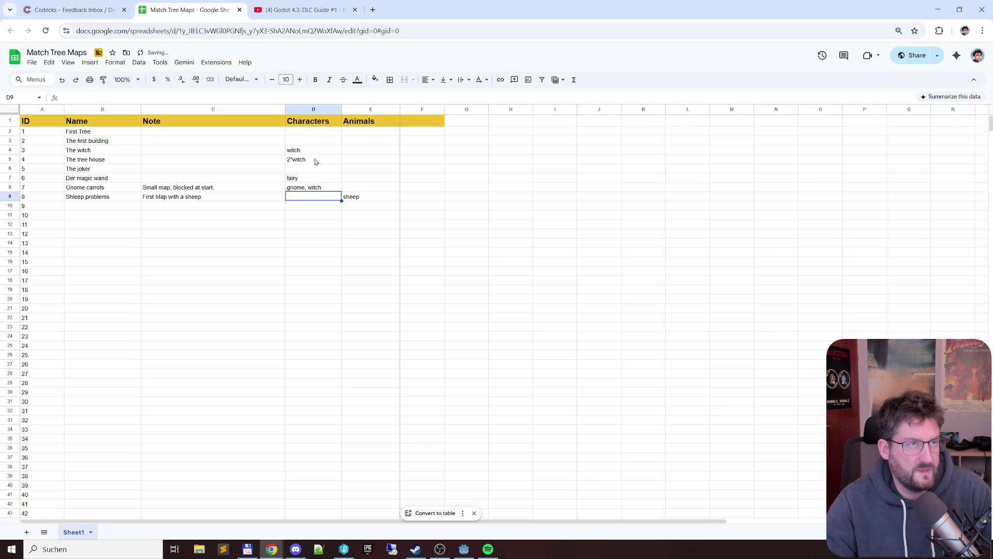
pyautogui.write('dai')
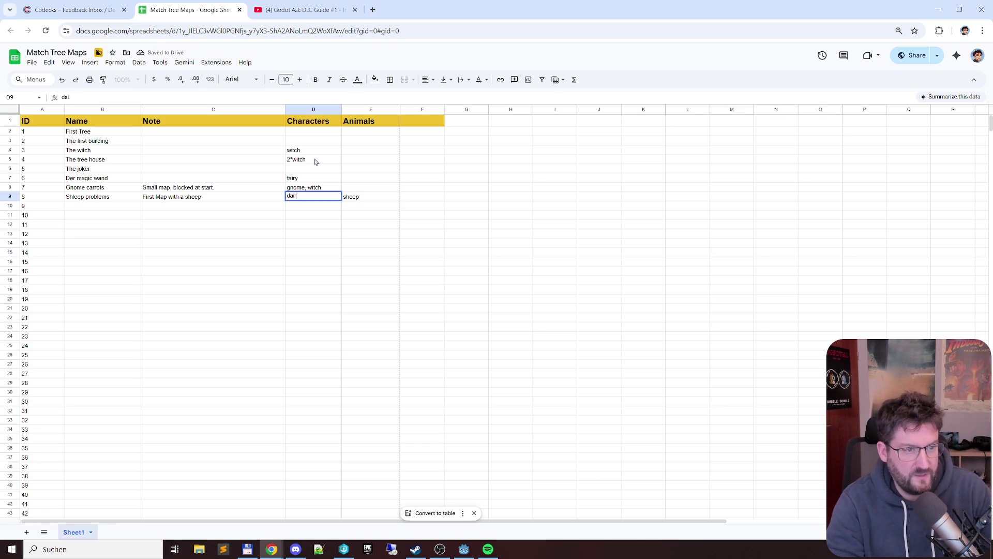
pyautogui.press('BackSpace')
pyautogui.write('airy, gnome')
pyautogui.press('Return')
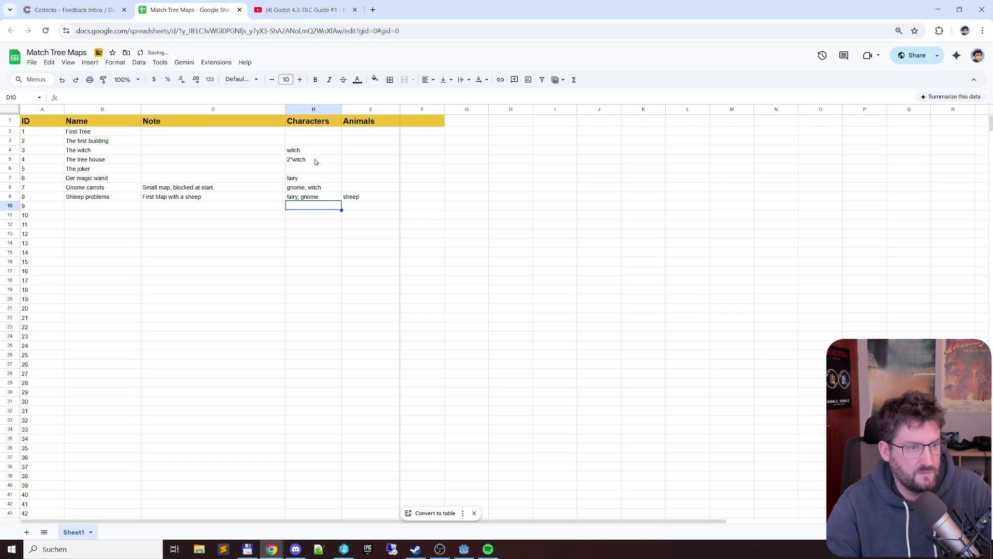
# Reorder D8 to 'witch, gnome' and move to level 9's name cell
pyautogui.press('Up')
pyautogui.press('Up')
pyautogui.write('witch, gnome')
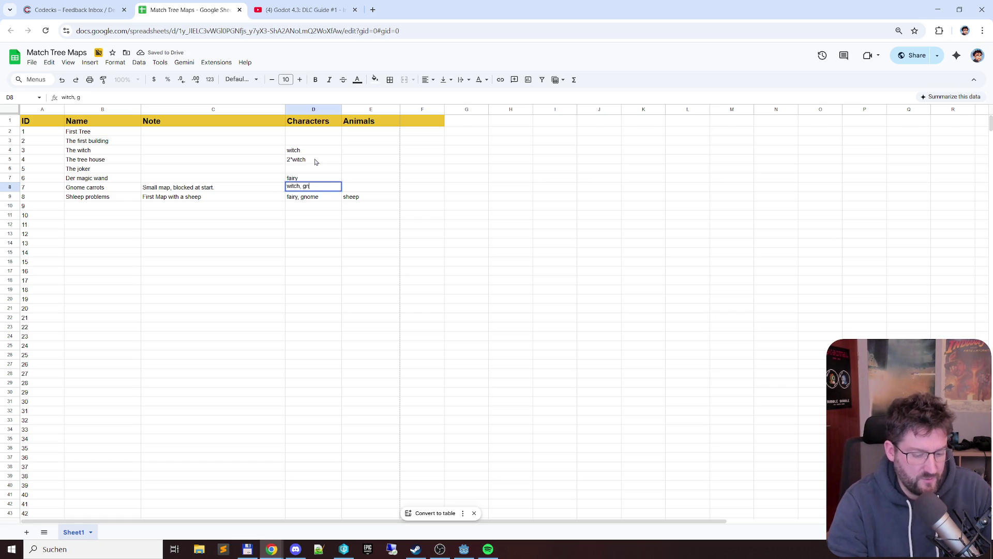
pyautogui.press('Return')
pyautogui.press('Down')
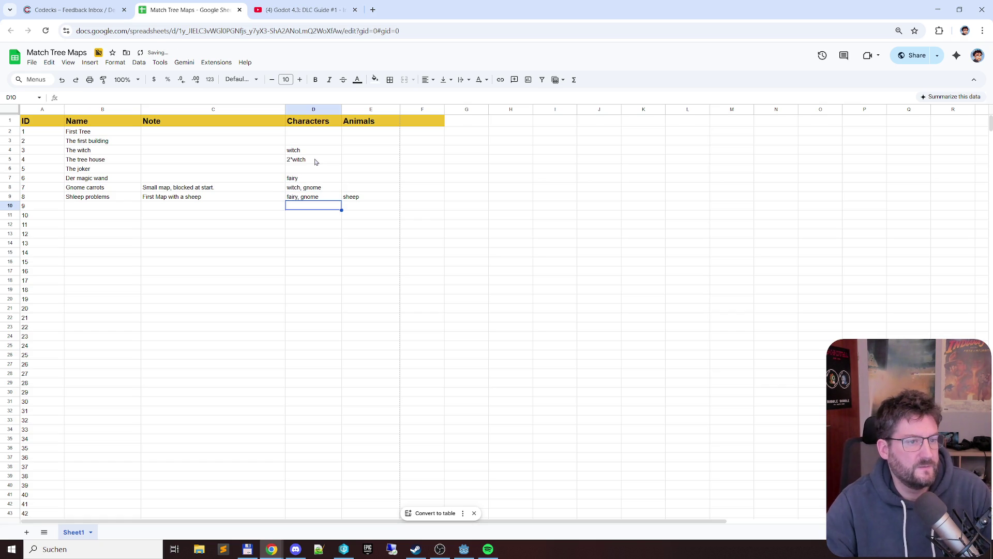
pyautogui.press('Left')
pyautogui.press('Left')
pyautogui.hotkey('alt', 'Tab')
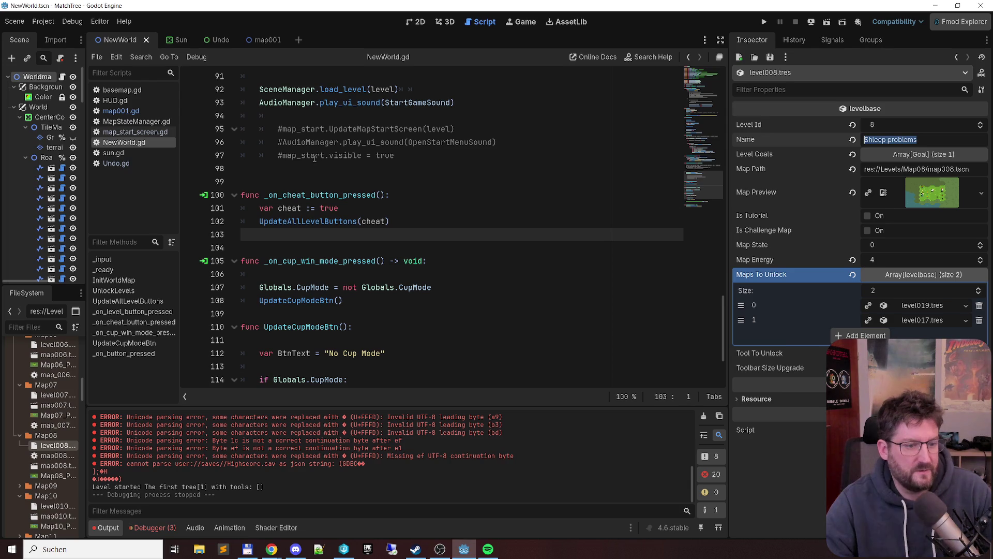
# Copy level 9's name 'At the beach' from level009.tres into B10
pyautogui.click(20, 486)
pyautogui.scroll(-2, 31, 465)
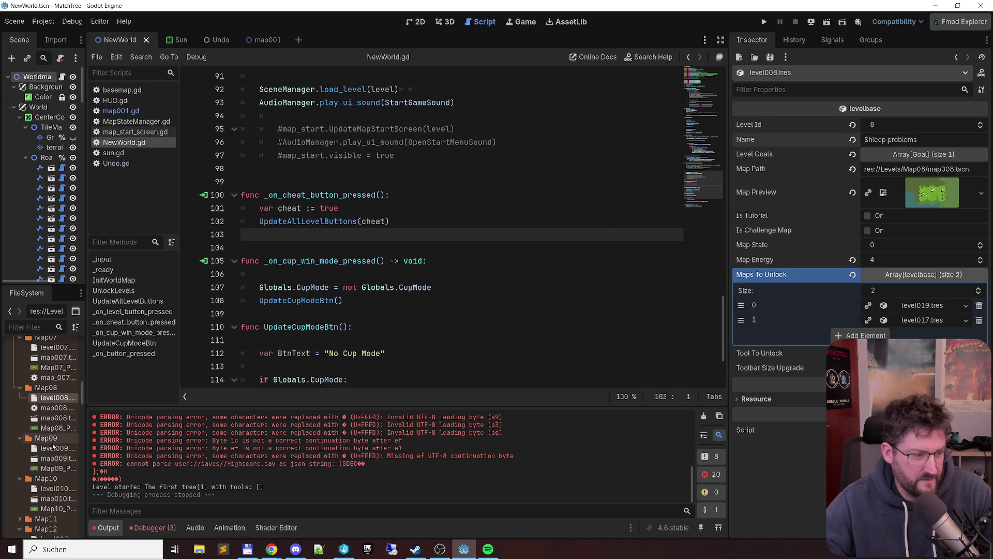
pyautogui.click(53, 447)
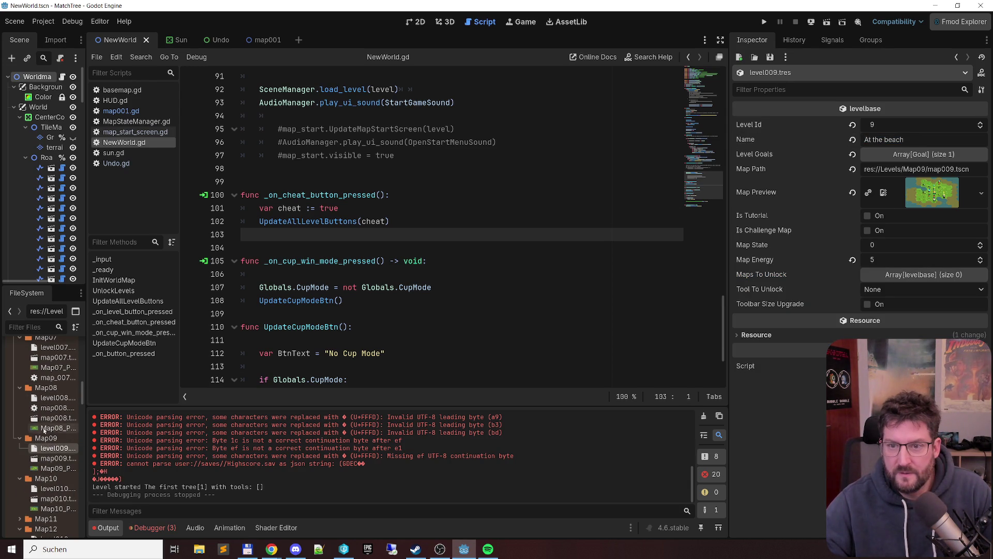
pyautogui.click(902, 138)
pyautogui.hotkey('alt', 'Tab')
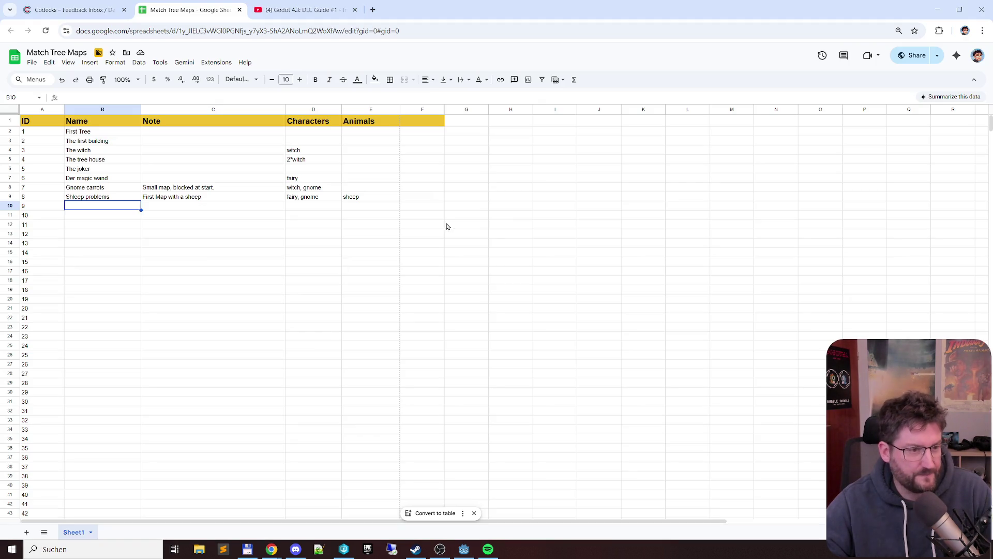
pyautogui.doubleClick(122, 205)
pyautogui.write('At the beach')
pyautogui.press('Tab')
# Open the map009.tscn level scene in Godot's 2D view
pyautogui.hotkey('alt', 'Tab')
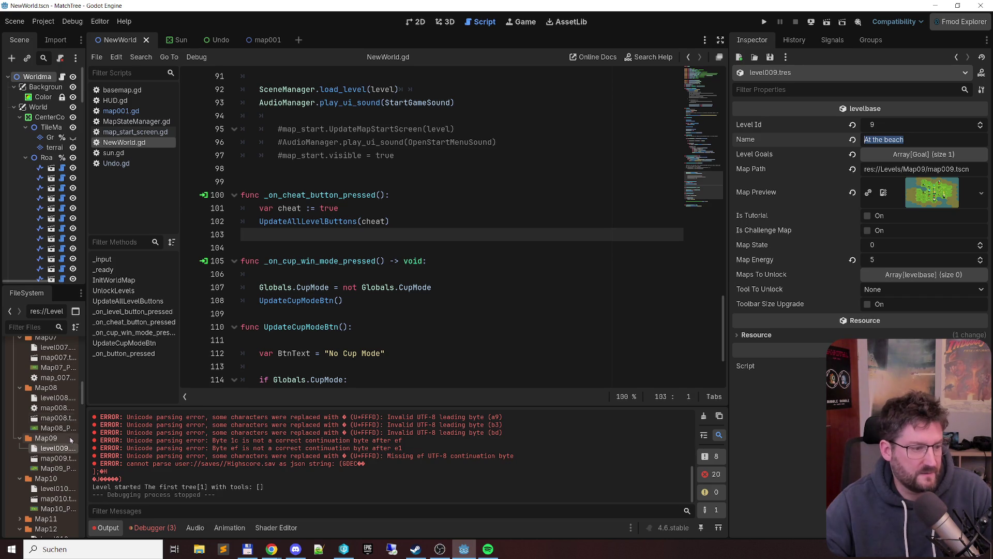
pyautogui.doubleClick(65, 459)
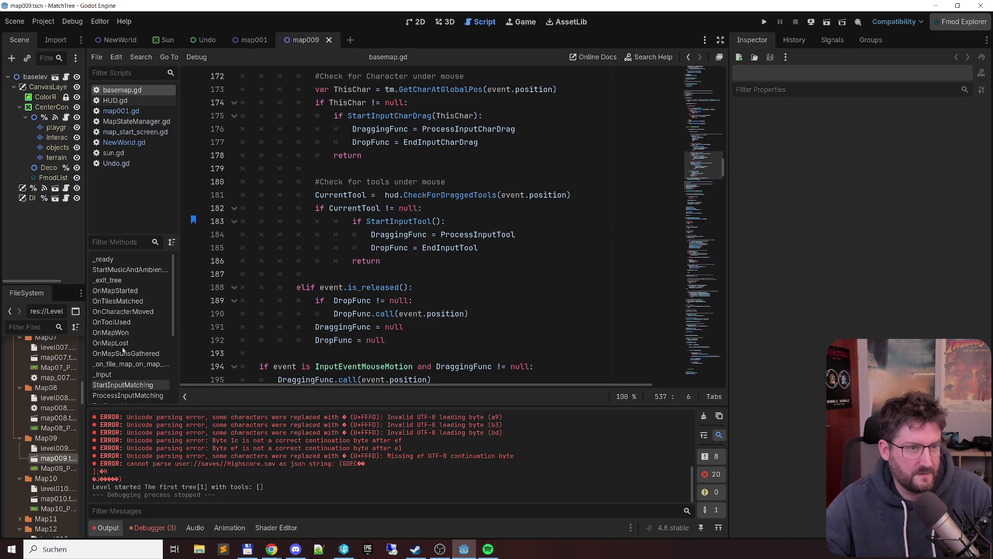
pyautogui.click(419, 23)
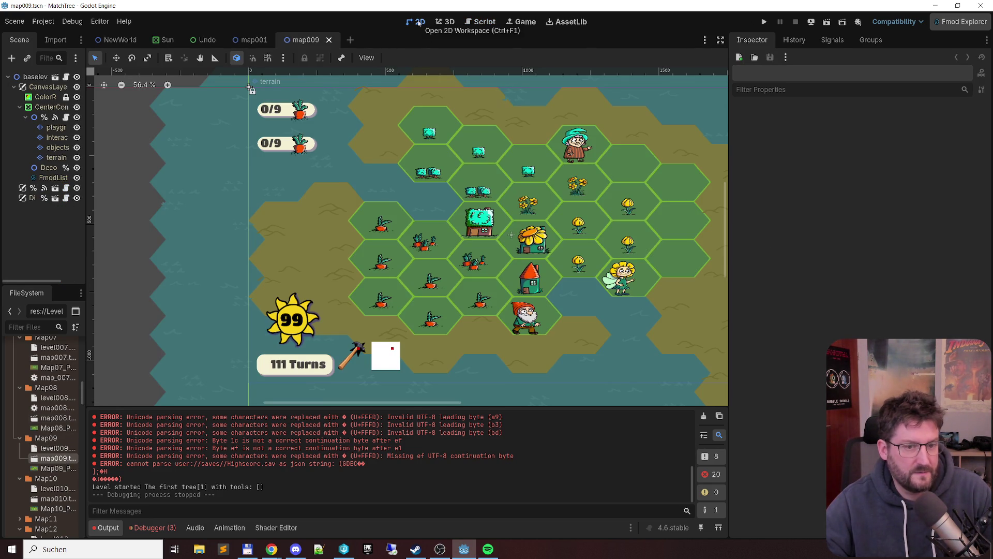
pyautogui.scroll(-2, 561, 244)
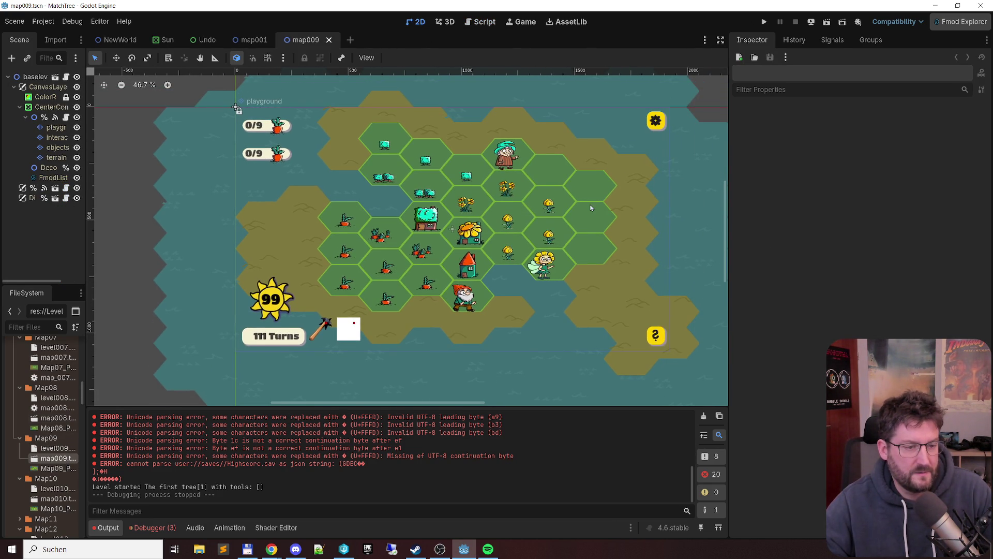
pyautogui.scroll(2, 605, 202)
pyautogui.hotkey('alt', 'Tab')
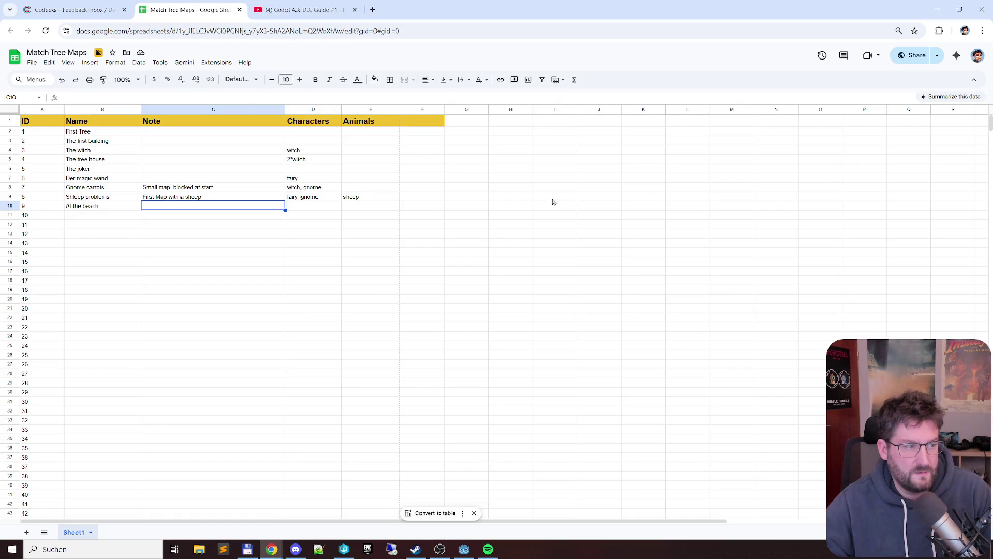
pyautogui.hotkey('alt', 'Tab')
pyautogui.hotkey('alt', 'Tab')
# Enter 'fairy, witch, gnome' as level 9's characters in D10
pyautogui.click(309, 210)
pyautogui.write('fairy')
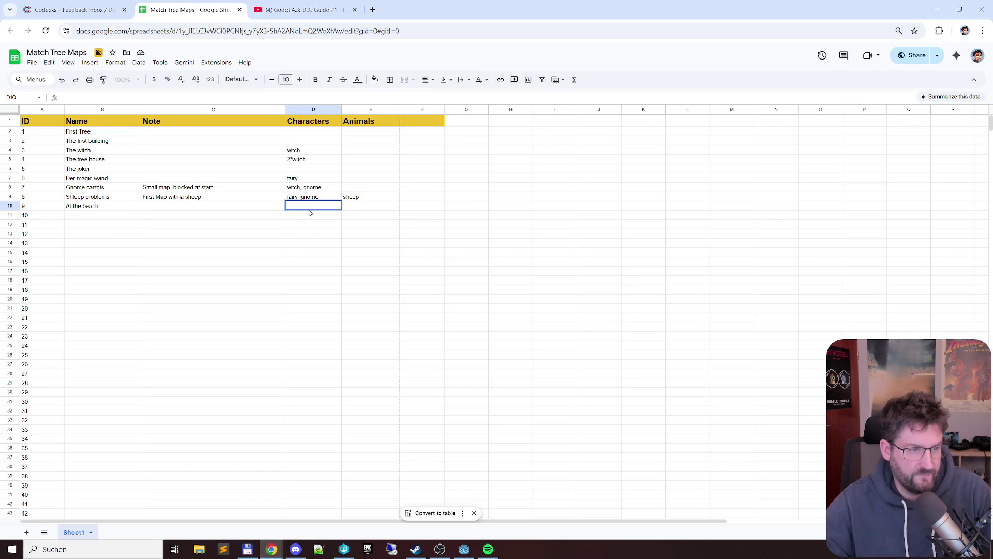
pyautogui.write(', witch, ')
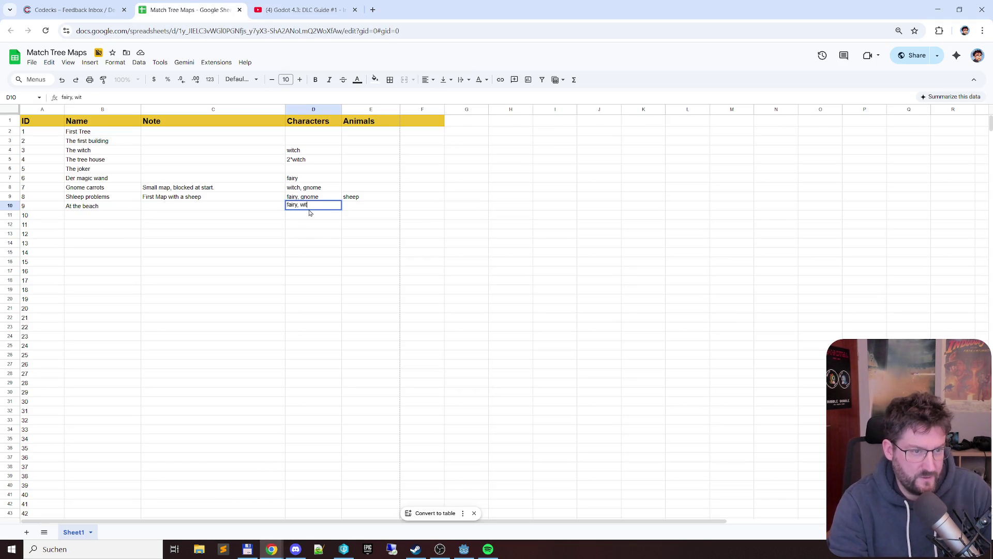
pyautogui.write('gnome')
pyautogui.press('Return')
# Give At the beach the note 'narrow in the middle with houses' and check the row
pyautogui.press('Up')
pyautogui.press('Left')
pyautogui.press('Left')
pyautogui.press('Right')
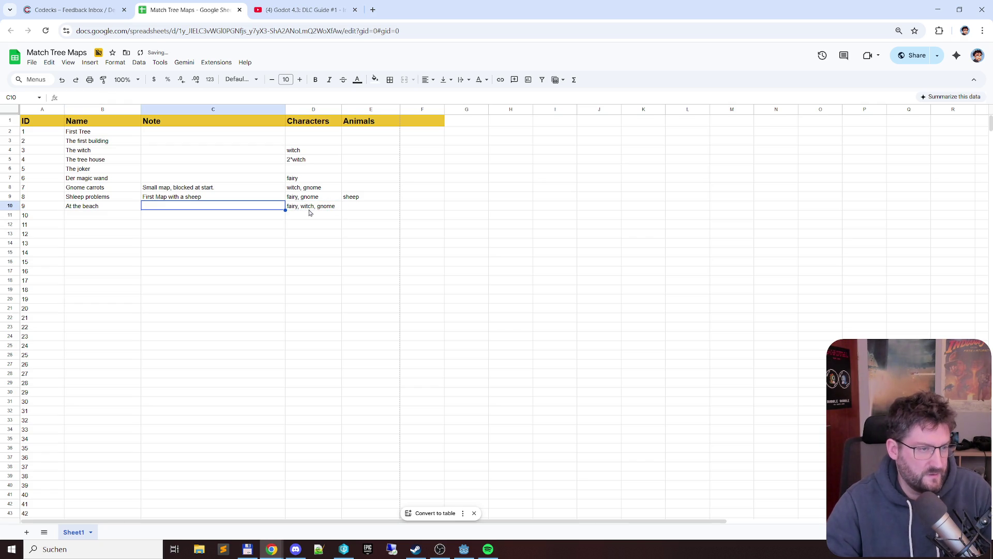
pyautogui.write('narrow in the m')
pyautogui.write('iddle with c')
pyautogui.write('j')
pyautogui.write('houses')
pyautogui.press('Return')
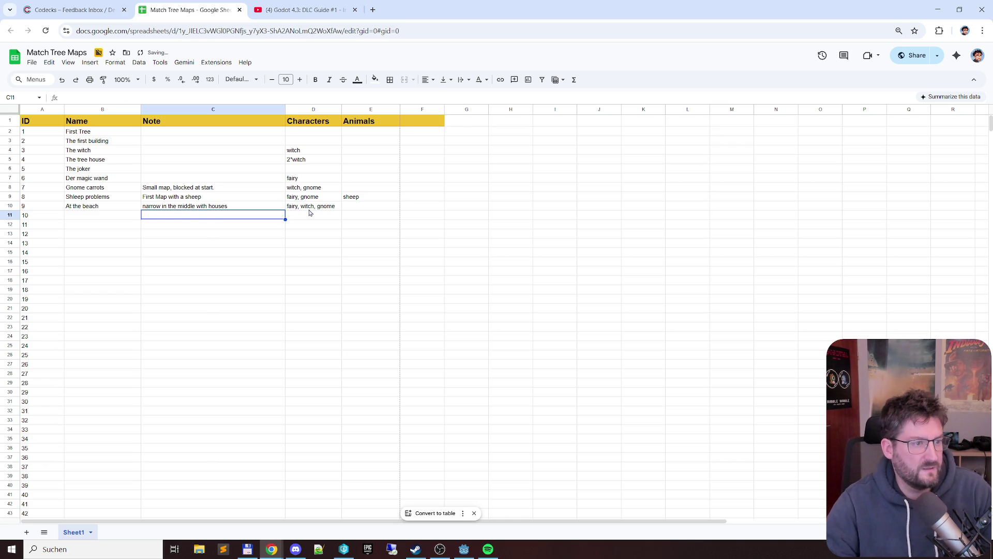
pyautogui.press('Up')
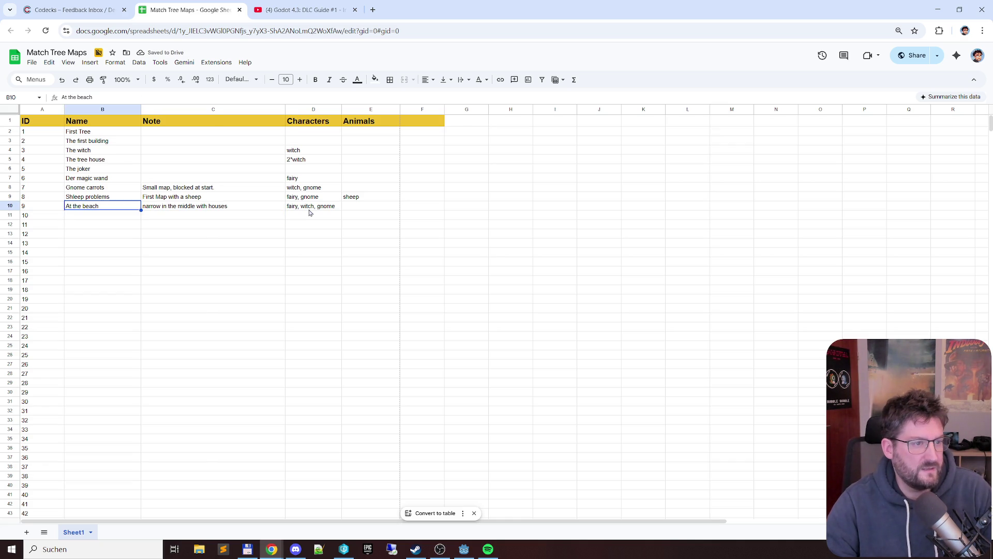
pyautogui.press('Right')
pyautogui.press('Left')
pyautogui.press('Right')
pyautogui.press('Right')
pyautogui.press('Left')
pyautogui.hotkey('alt', 'Tab')
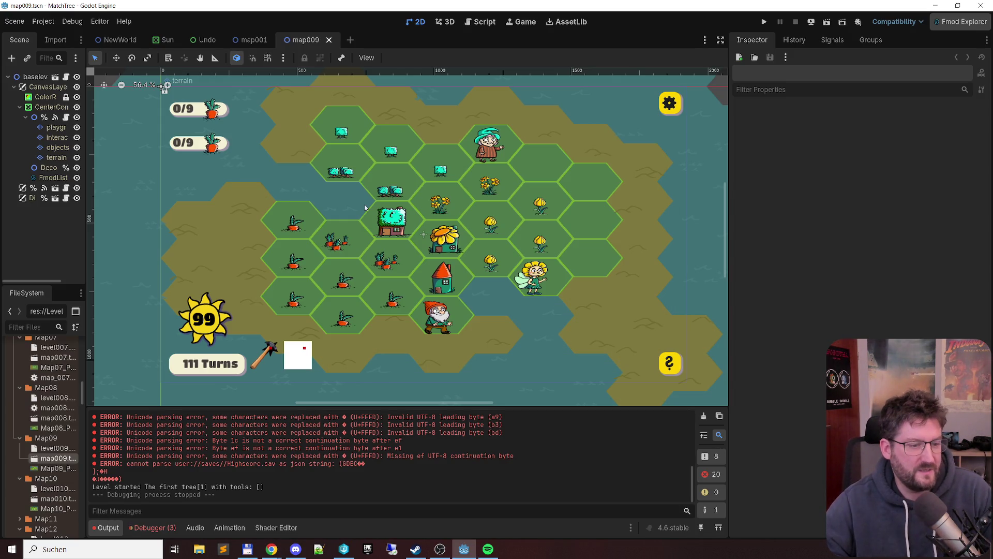
# In Godot, open the level010 resource and the map010 scene
pyautogui.hotkey('alt', 'Tab')
pyautogui.hotkey('alt', 'Tab')
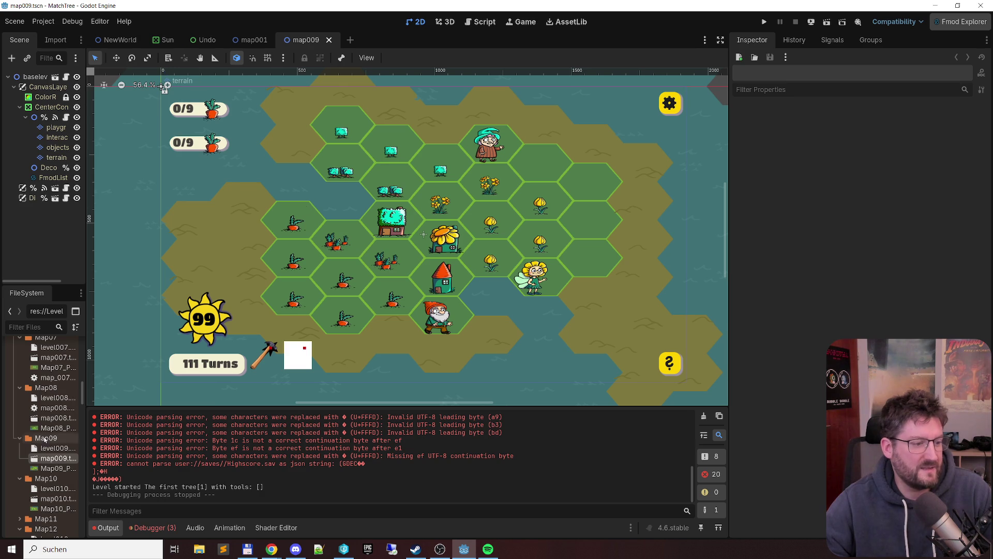
pyautogui.click(57, 488)
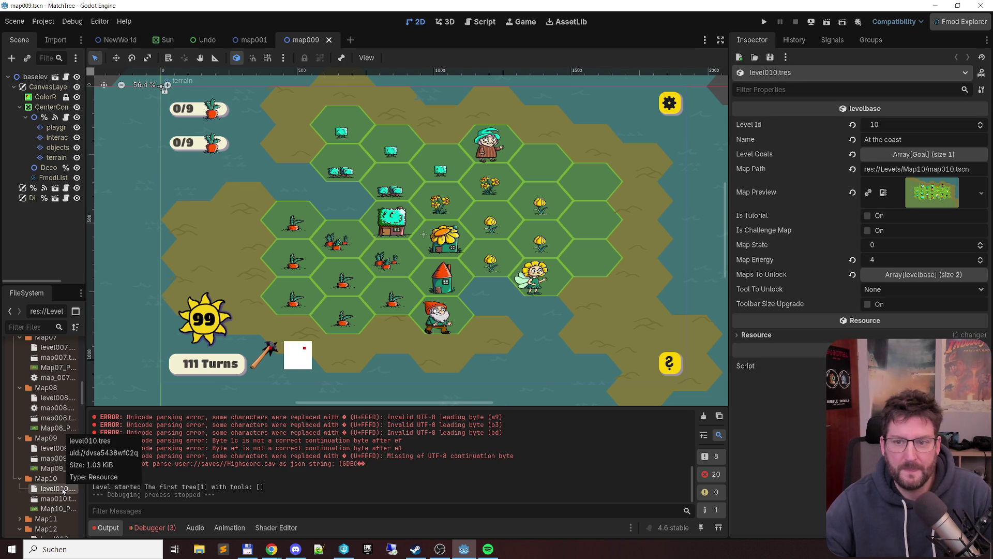
pyautogui.doubleClick(58, 498)
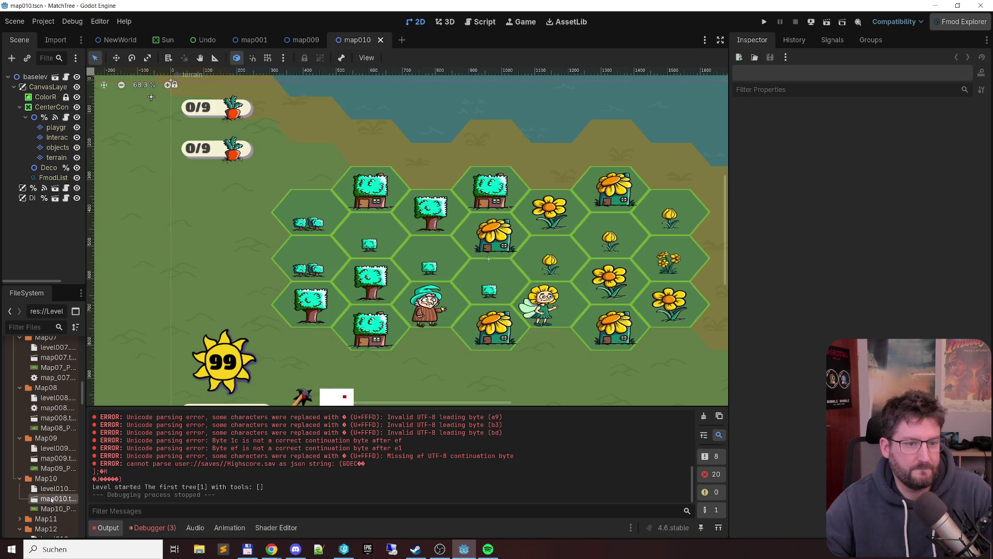
pyautogui.click(58, 488)
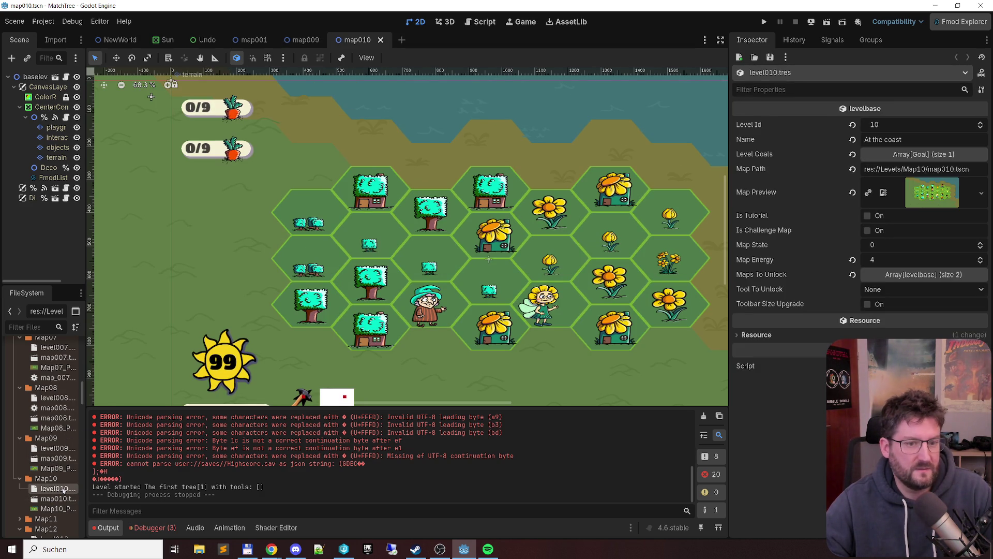
pyautogui.hscroll(3, 300, 243)
pyautogui.scroll(-1, 364, 196)
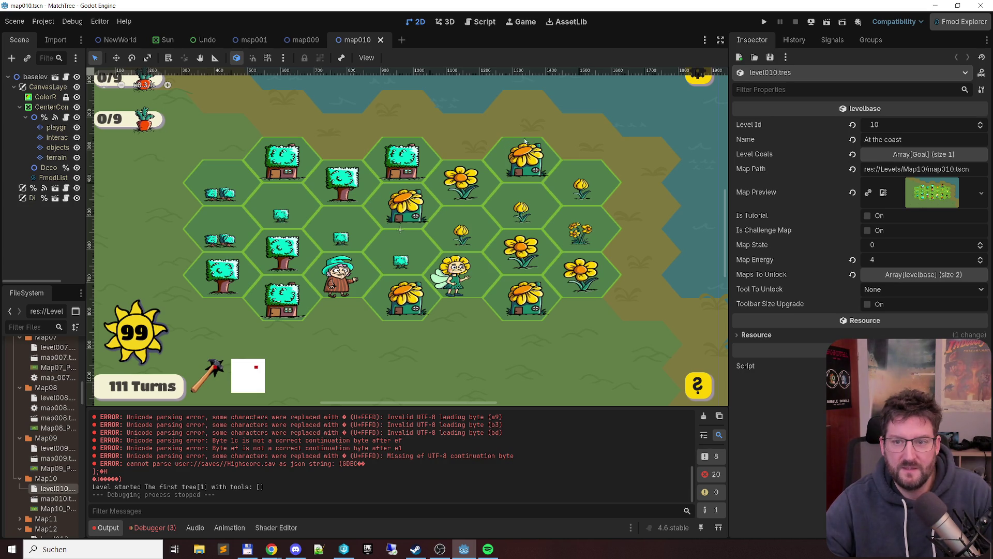
# Paste the level name 'At the coast' into level 10's Name cell B11
pyautogui.hotkey('alt', 'Tab')
pyautogui.hotkey('alt', 'Tab')
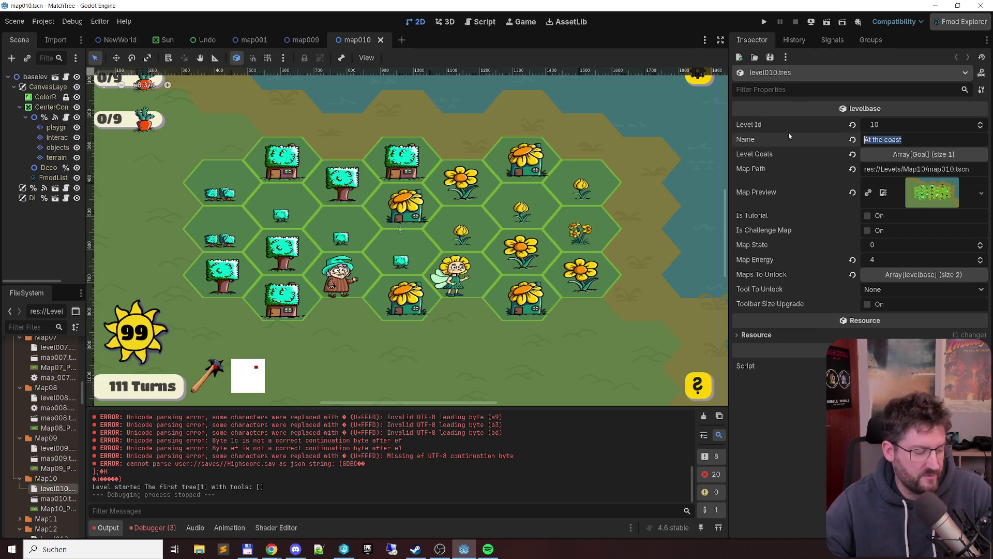
pyautogui.hotkey('ctrl', 'c')
pyautogui.hotkey('alt', 'Tab')
pyautogui.click(99, 219)
pyautogui.hotkey('ctrl', 'v')
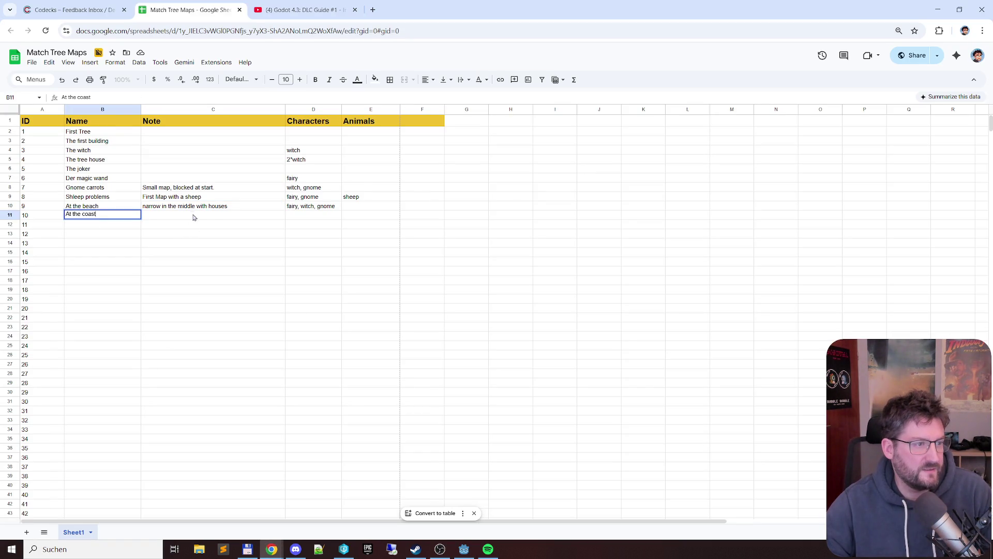
pyautogui.click(193, 221)
pyautogui.hotkey('alt', 'Tab')
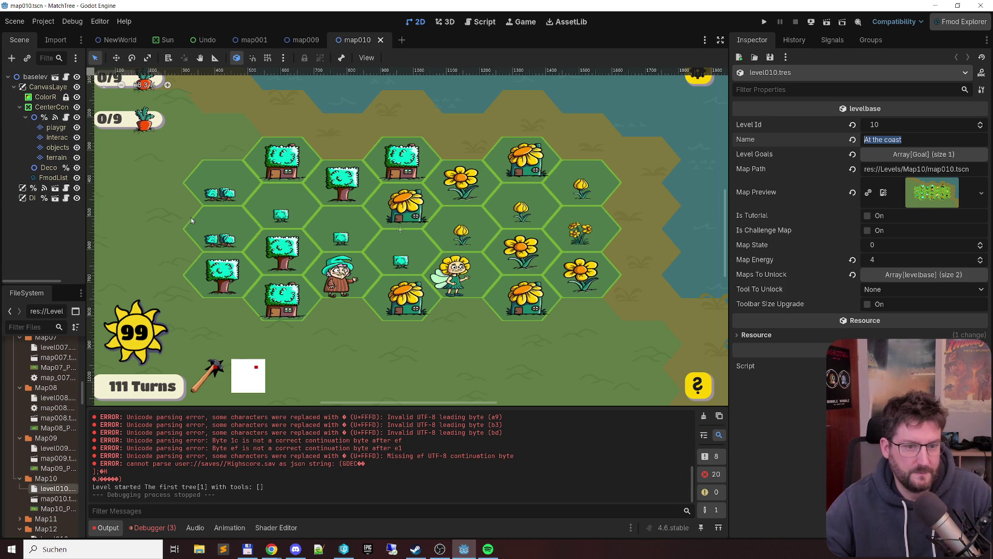
pyautogui.hotkey('alt', 'Tab')
pyautogui.doubleClick(305, 216)
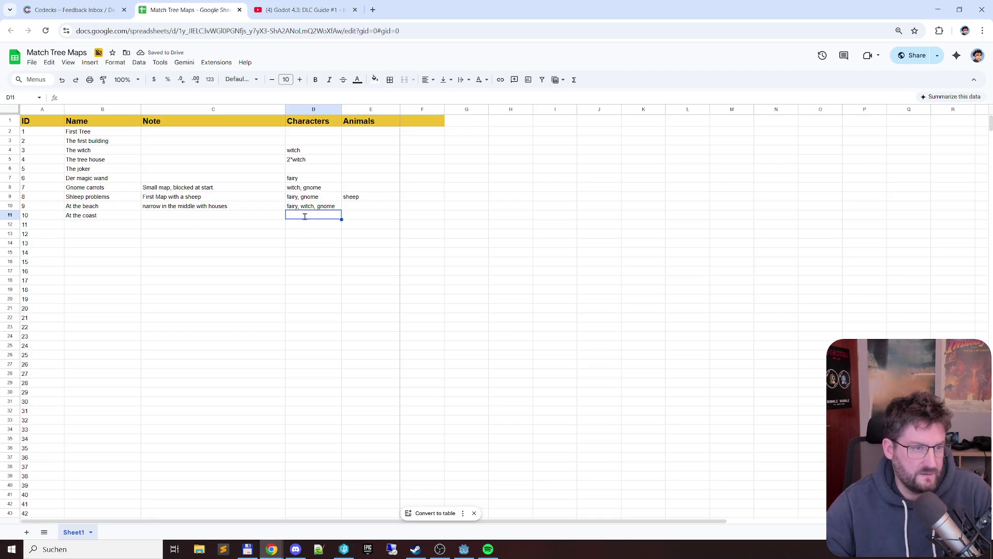
# Fill level 10's characters with 'fairy, witch, gnome' using the autocomplete suggestion
pyautogui.write('fairy')
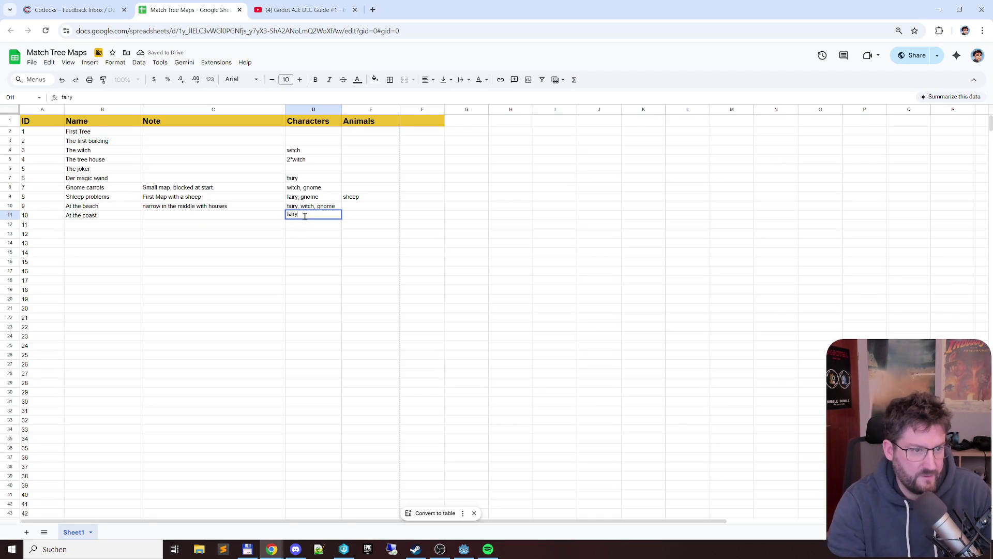
pyautogui.write(', wits')
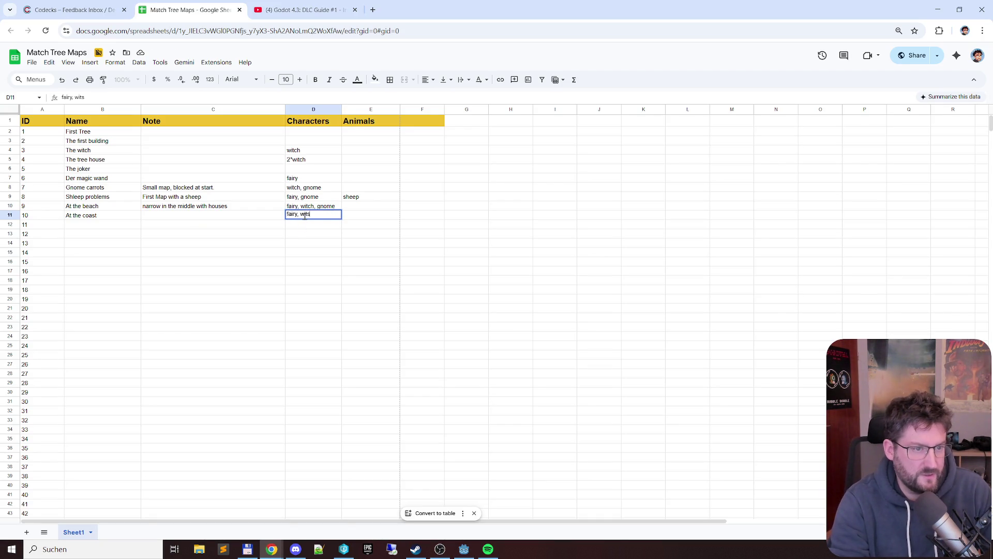
pyautogui.press('Return')
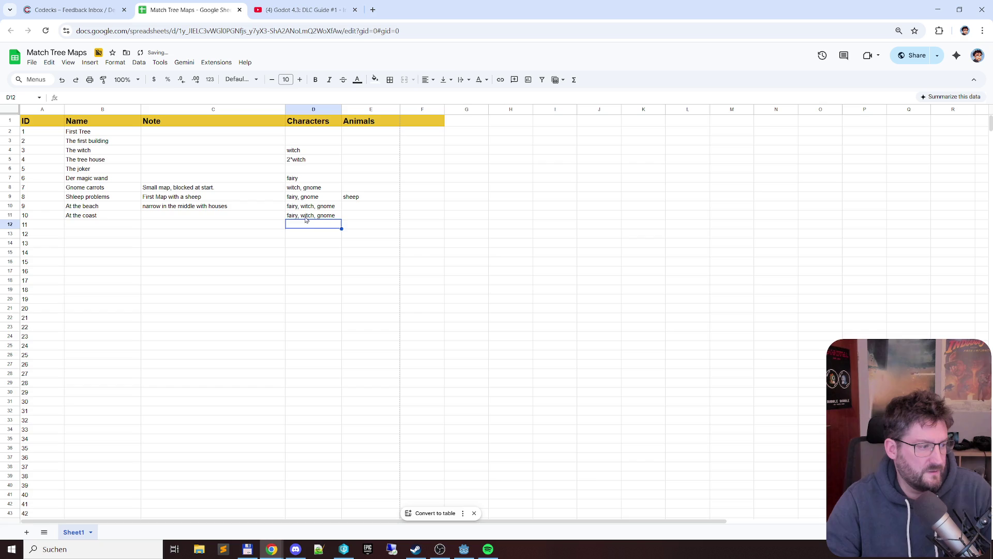
pyautogui.hotkey('shift', 'Tab')
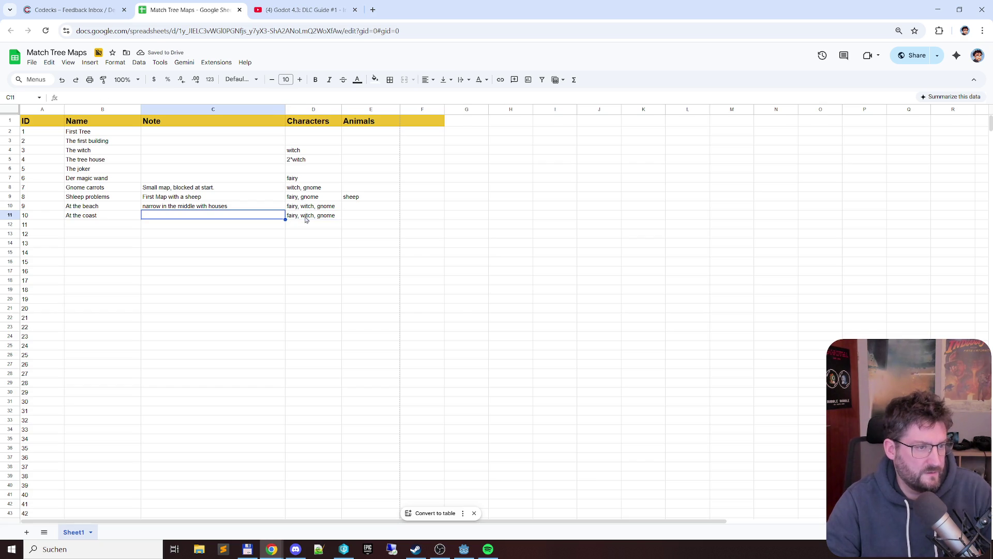
# Write level 10's note 'long map, full at start' after checking the map in Godot
pyautogui.hotkey('alt', 'Tab')
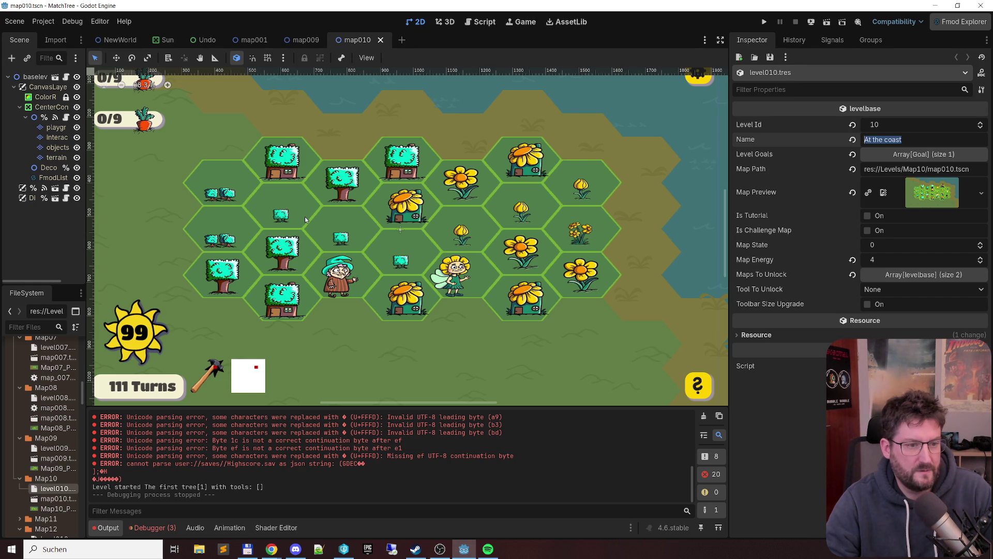
pyautogui.hotkey('alt', 'Tab')
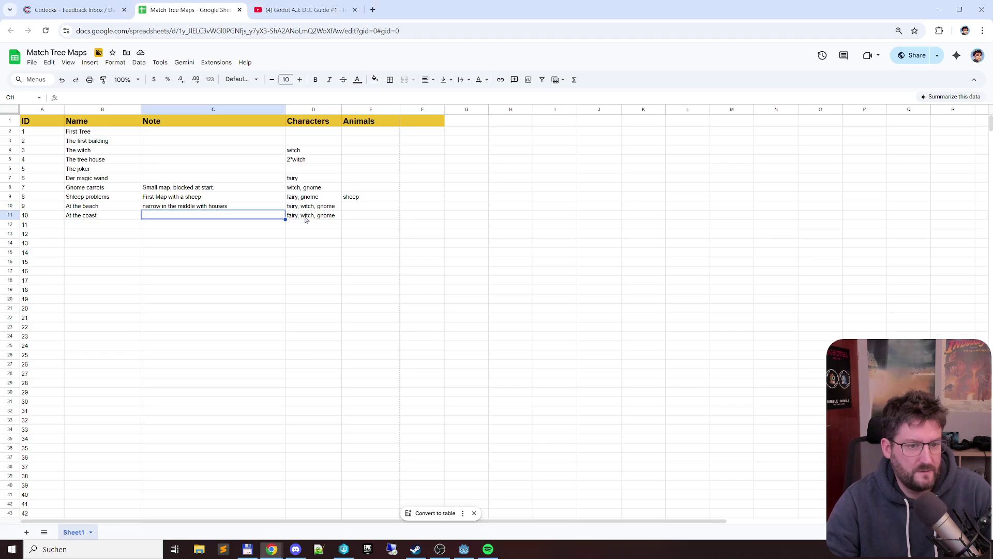
pyautogui.write('long map')
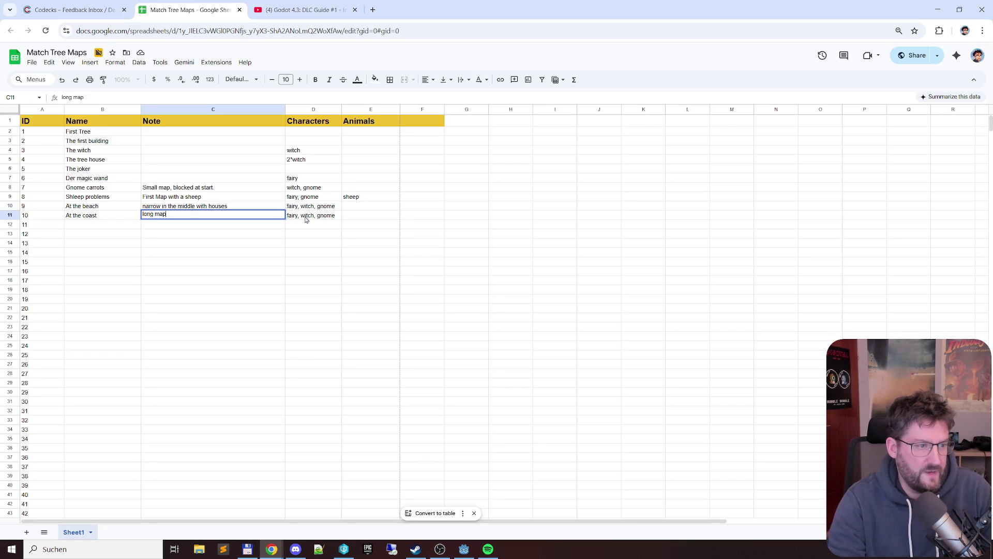
pyautogui.write(', full at start')
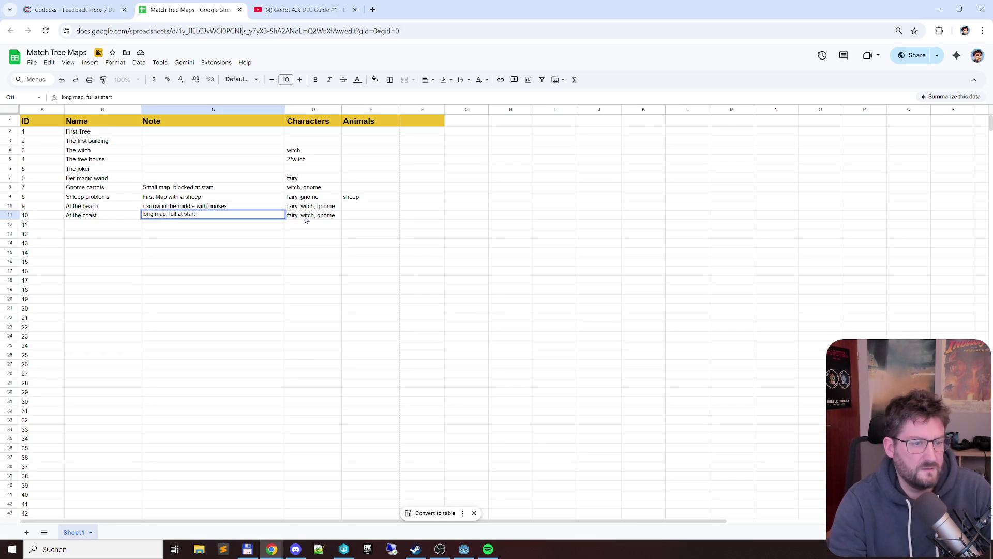
pyautogui.press('Return')
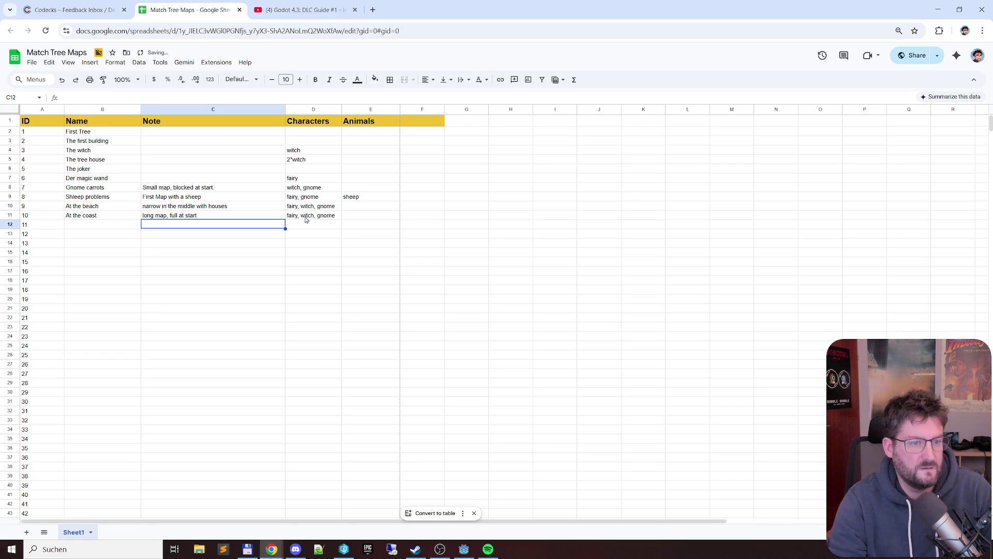
pyautogui.hotkey('alt', 'Tab')
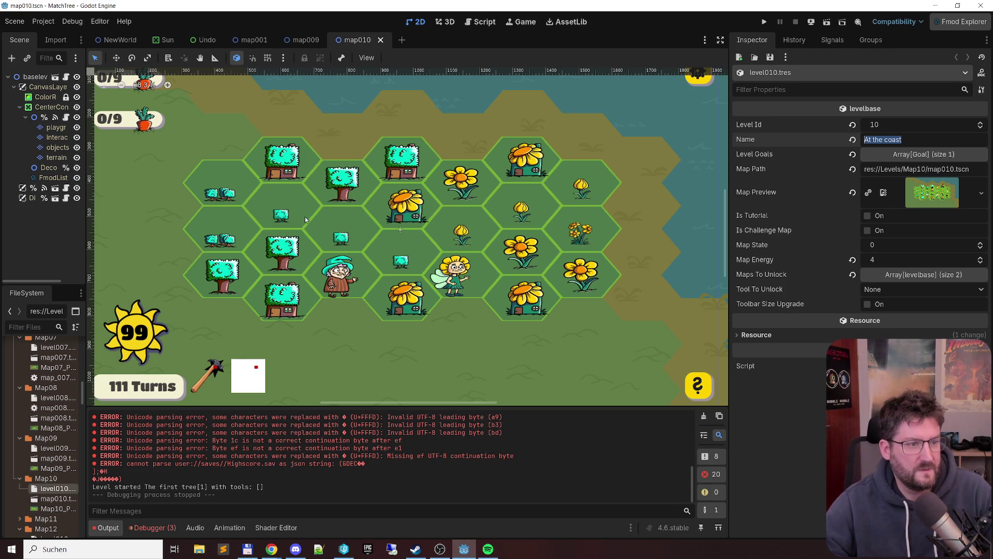
pyautogui.hotkey('alt', 'Tab')
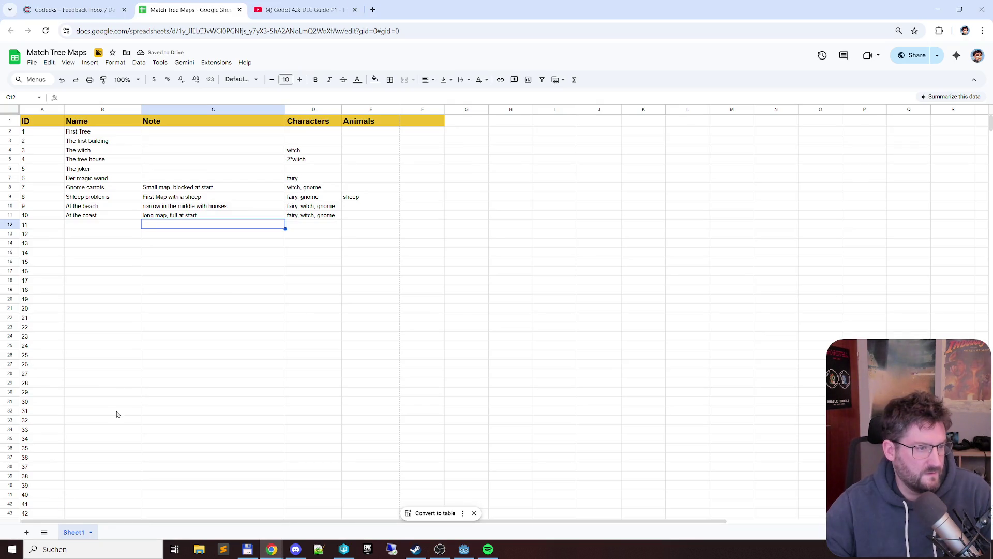
pyautogui.hotkey('alt', 'Tab')
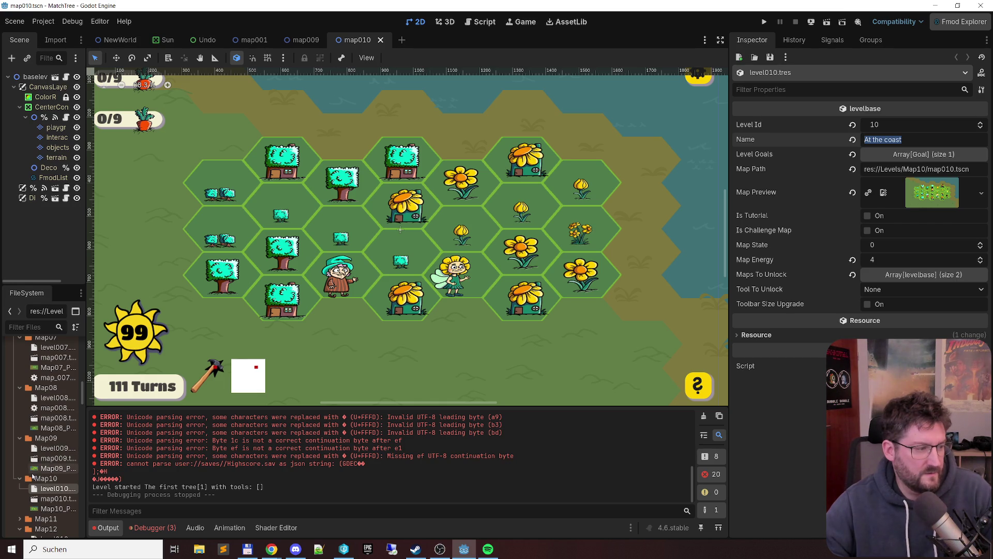
pyautogui.hotkey('alt', 'Tab')
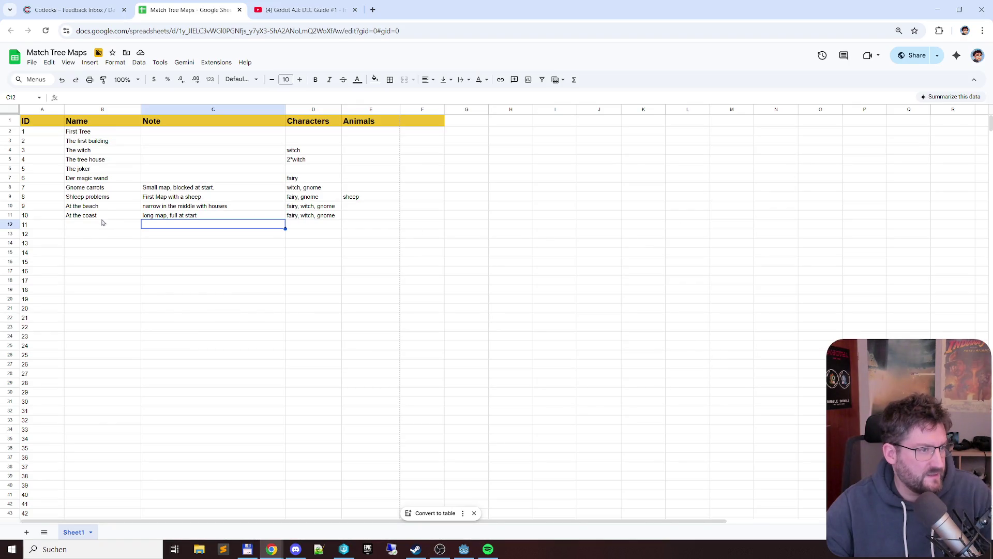
pyautogui.click(93, 226)
# Name level 11 'Sheep Island'
pyautogui.write('Sheep Island')
pyautogui.click(195, 228)
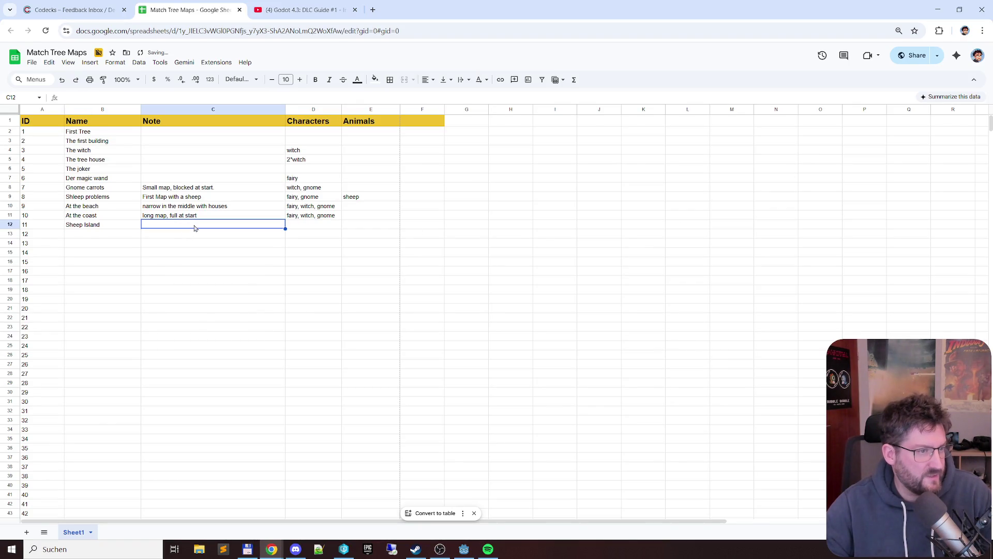
pyautogui.hotkey('alt', 'Tab')
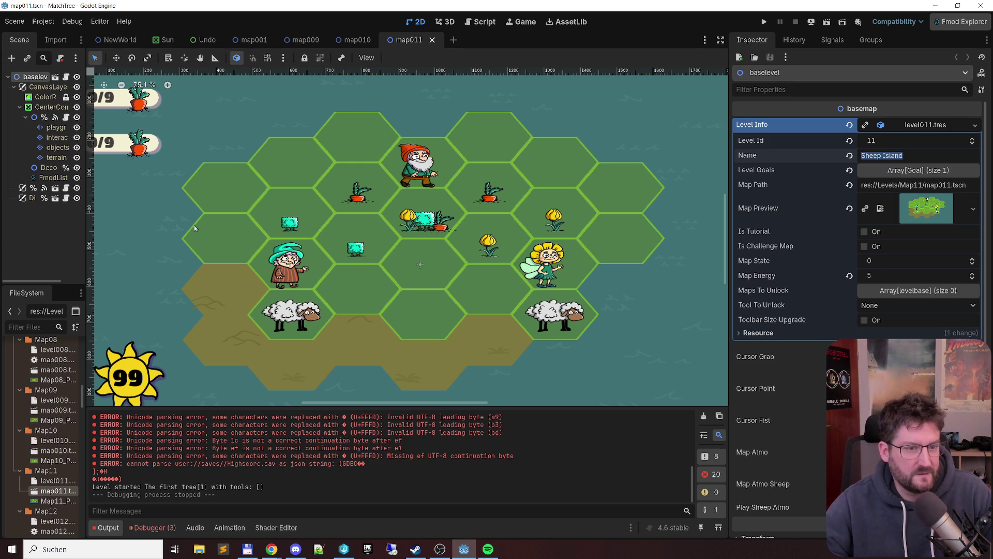
pyautogui.hotkey('alt', 'Tab')
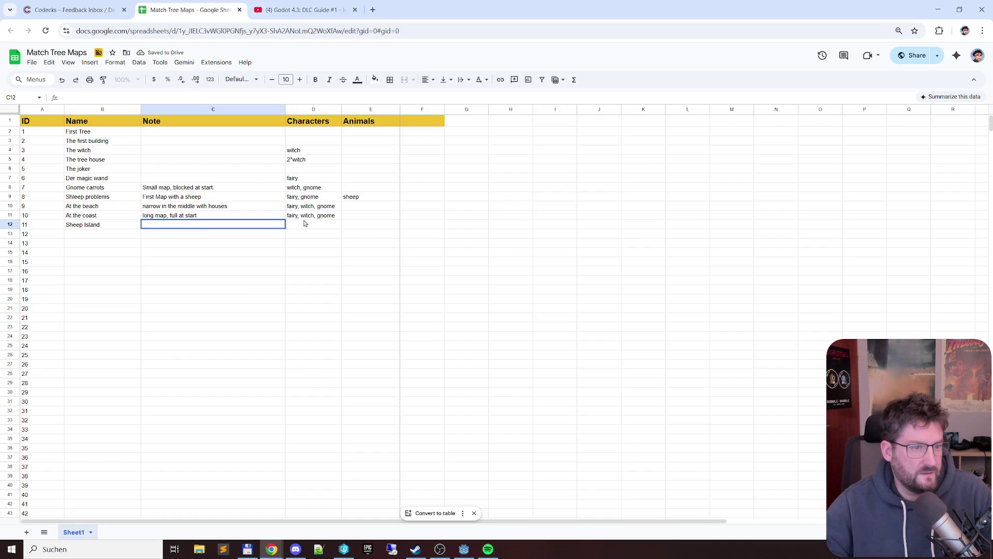
# Give Sheep Island the characters 'fairy, witch, gnome' and animals '2*sheep'
pyautogui.click(310, 218)
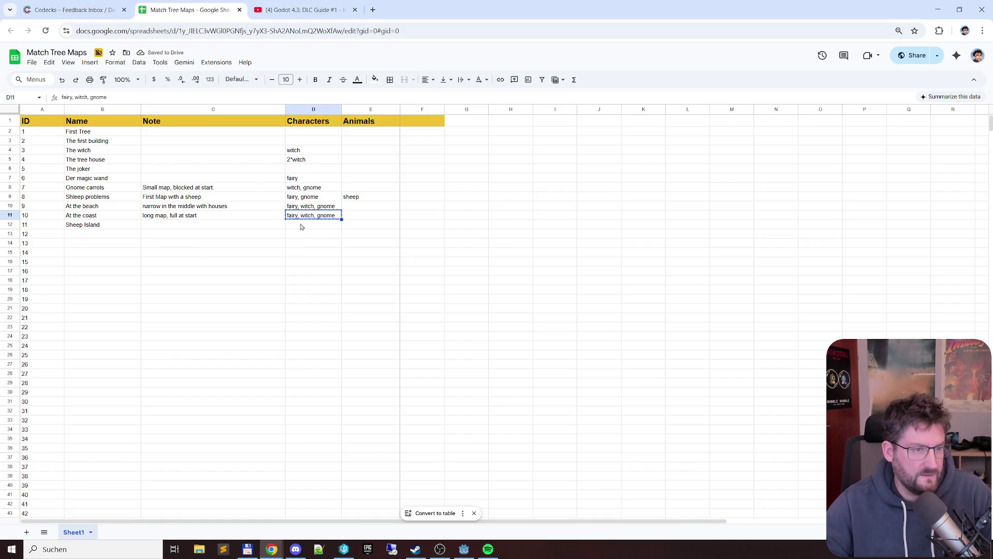
pyautogui.click(304, 226)
pyautogui.hotkey('ctrl', 'v')
pyautogui.click(356, 224)
pyautogui.write('2*')
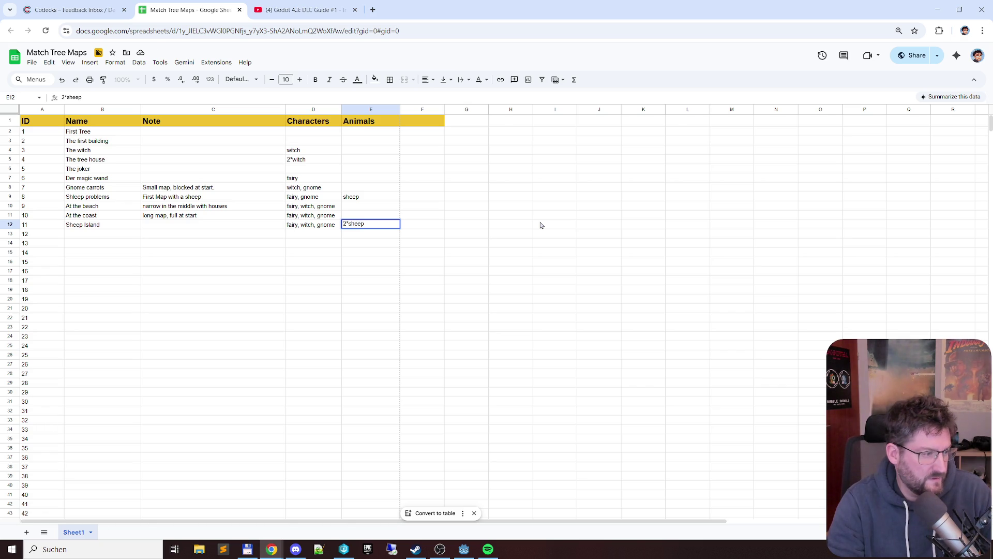
pyautogui.press('Return')
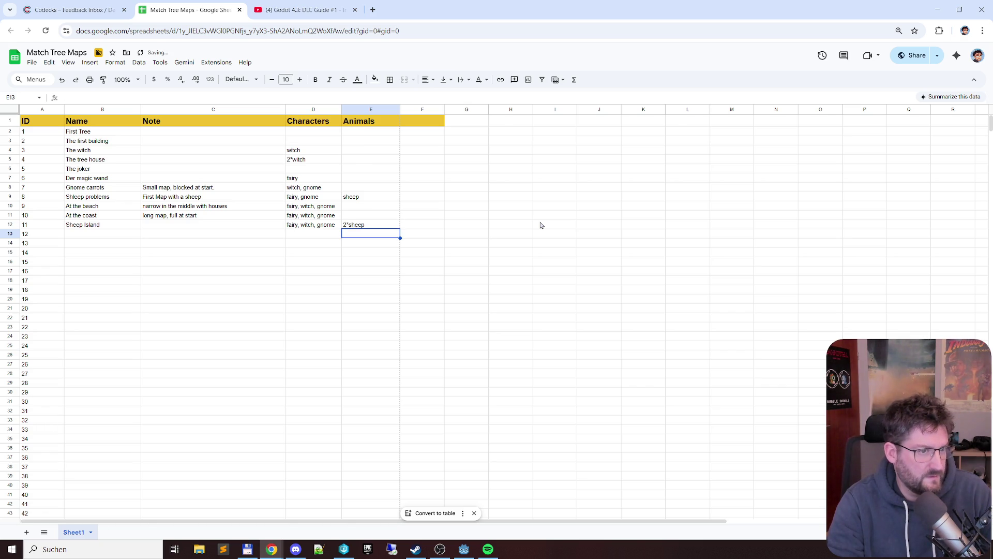
# Remove gnome from level 10's characters so it reads 'fairy, witch'
pyautogui.press('Up')
pyautogui.press('Up')
pyautogui.press('Up')
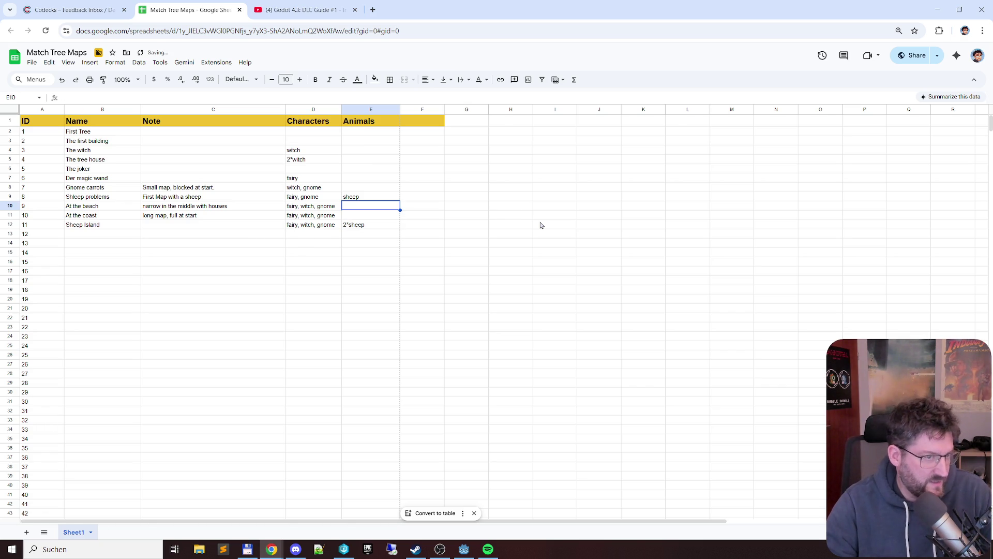
pyautogui.press('Left')
pyautogui.press('Down')
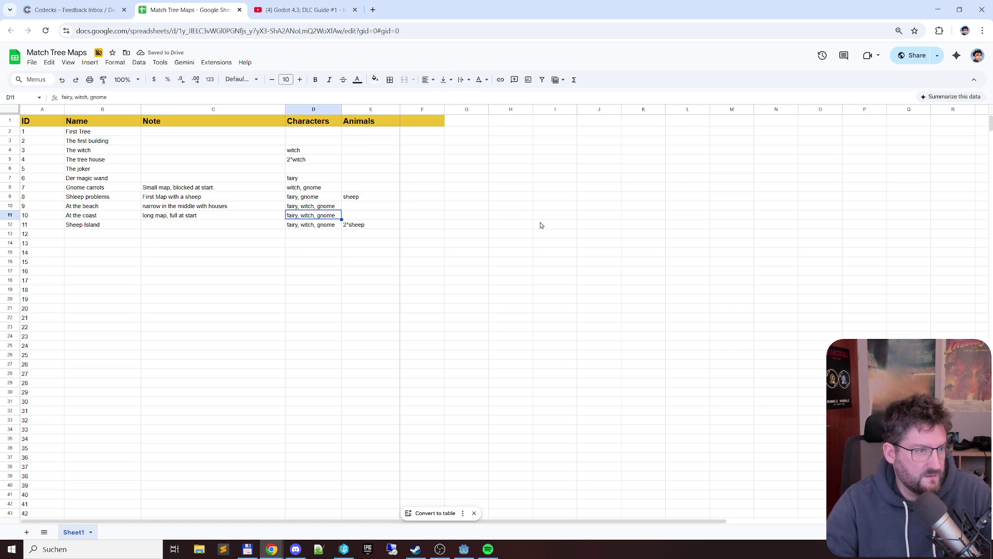
pyautogui.doubleClick(324, 216)
pyautogui.hotkey('ctrl', 'a')
pyautogui.press('Escape')
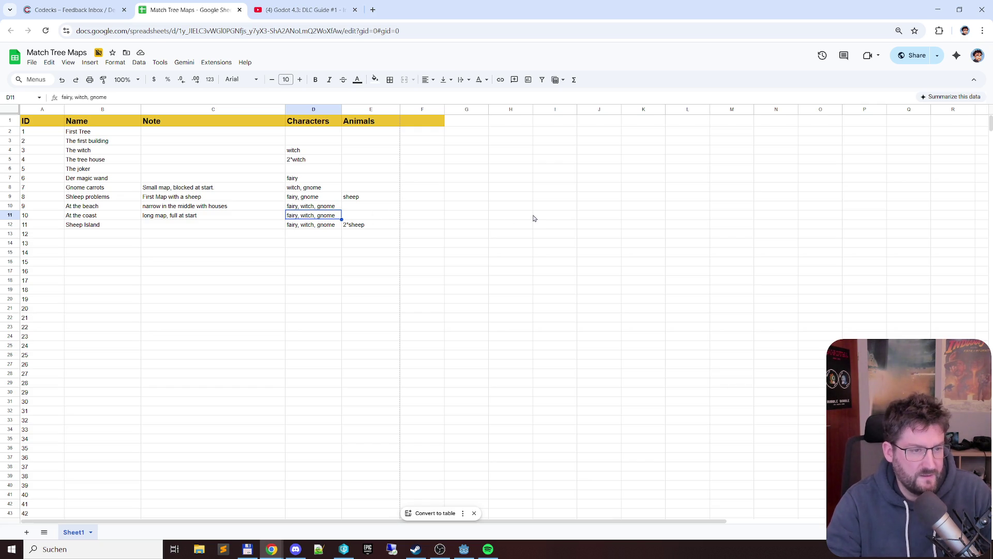
pyautogui.doubleClick(322, 216)
pyautogui.doubleClick(325, 215)
pyautogui.press('BackSpace')
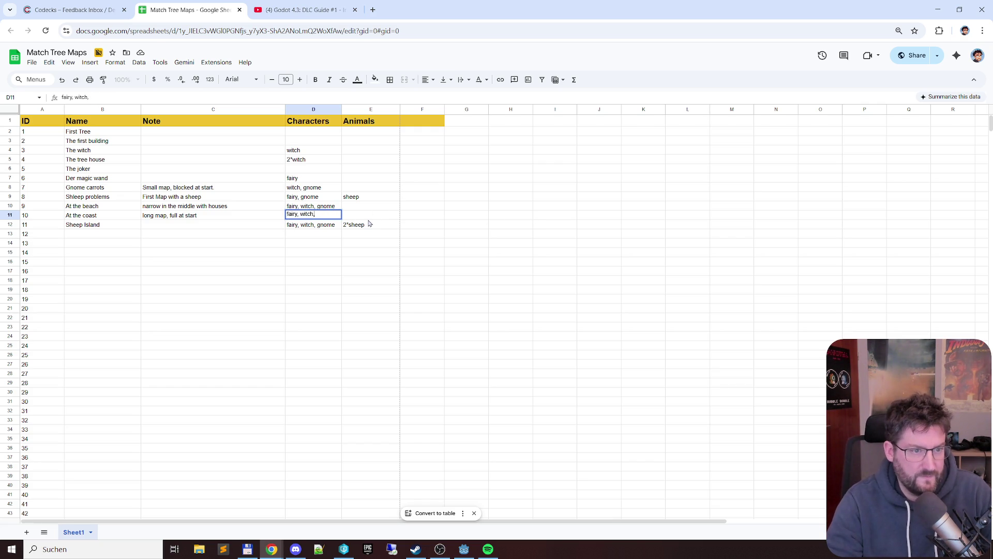
pyautogui.press('BackSpace')
pyautogui.press('Return')
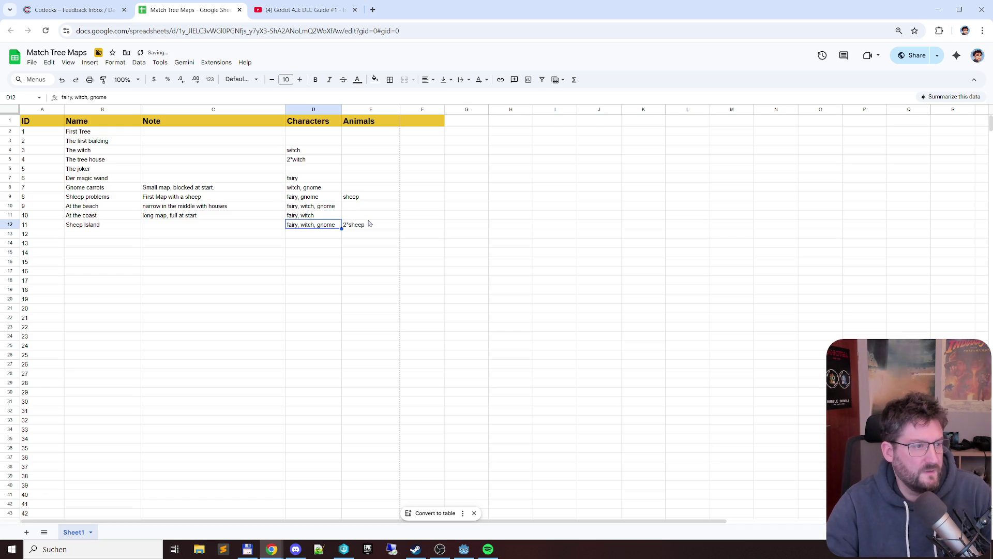
# Add the note 'joker in the middle' for Sheep Island
pyautogui.press('Left')
pyautogui.hotkey('alt', 'Tab')
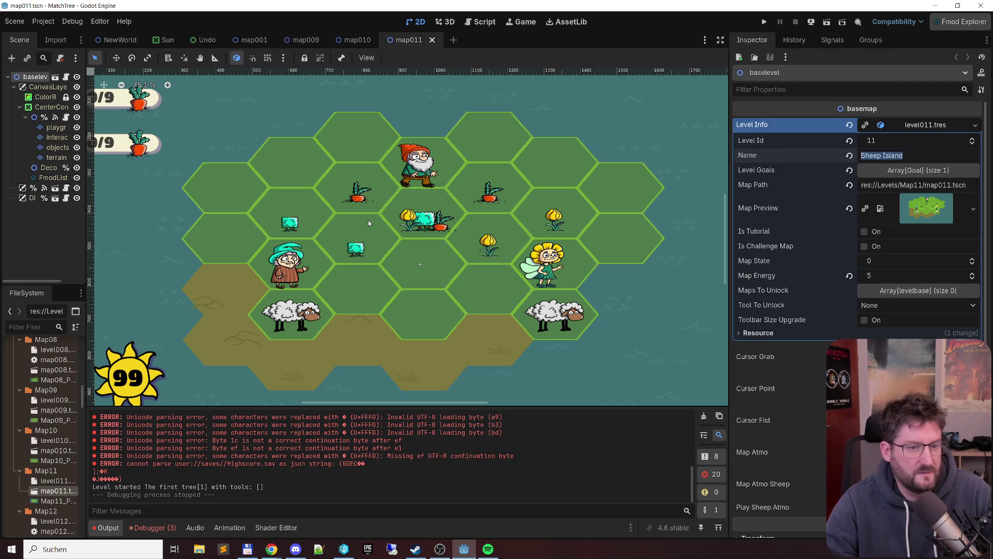
pyautogui.hotkey('alt', 'Tab')
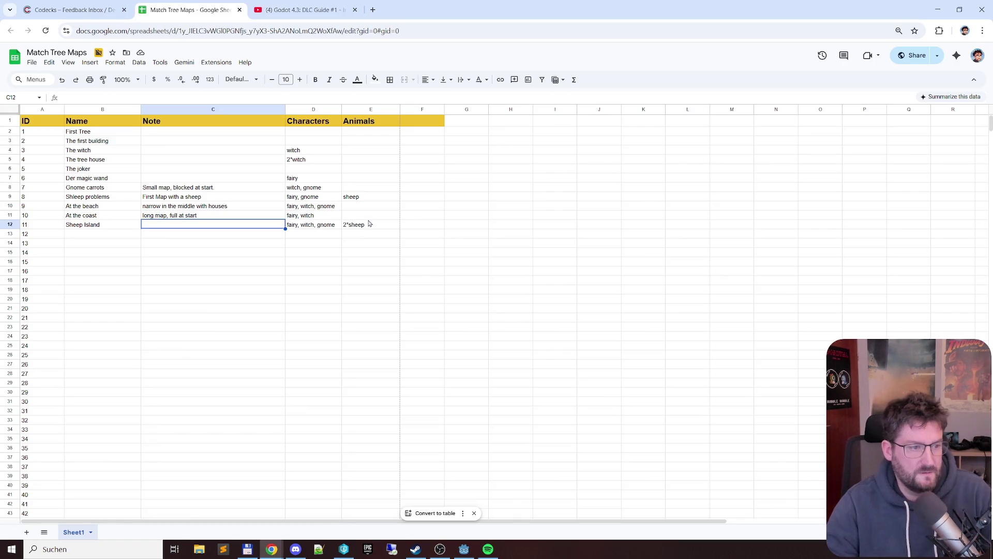
pyautogui.write('joker in the middle')
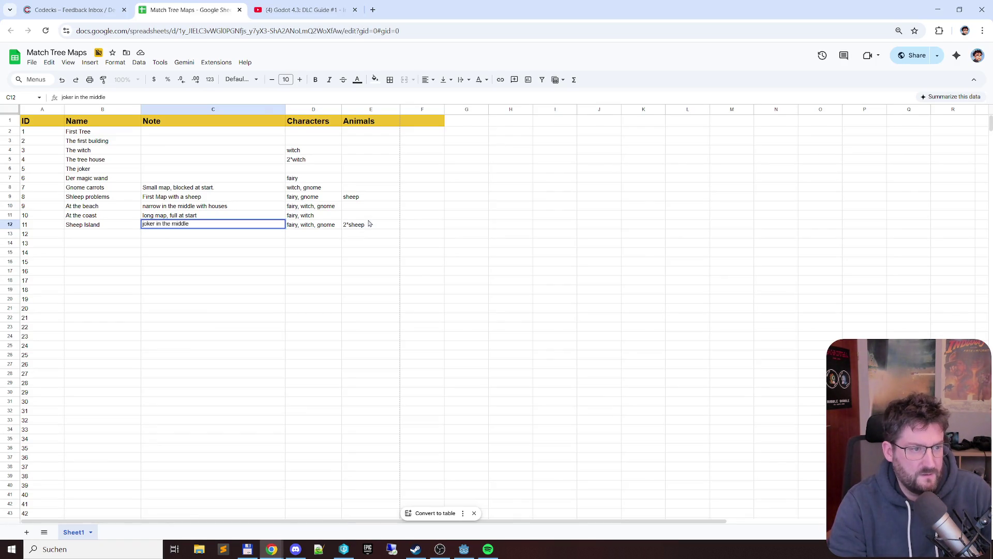
pyautogui.hotkey('alt', 'Tab')
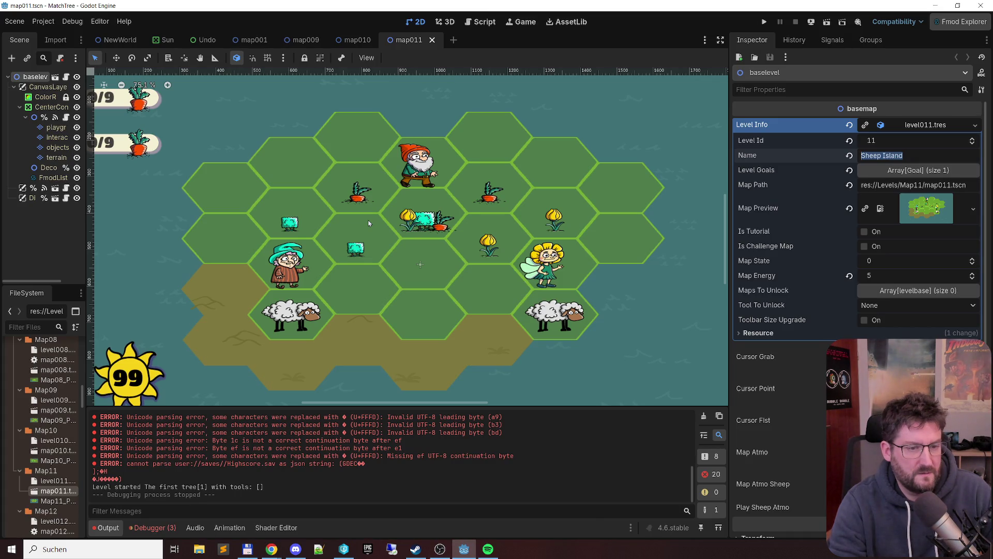
pyautogui.hotkey('alt', 'Tab')
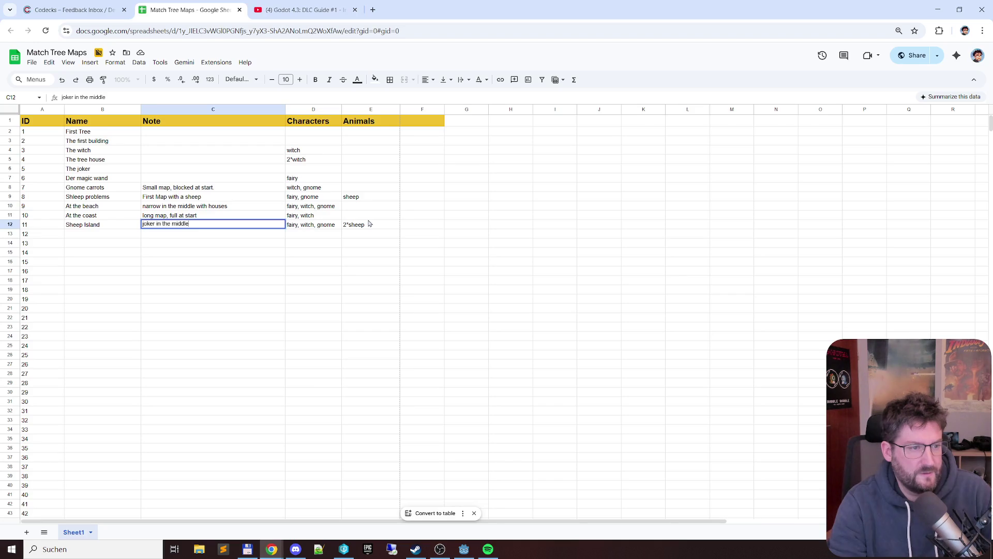
pyautogui.press('Return')
pyautogui.press('Left')
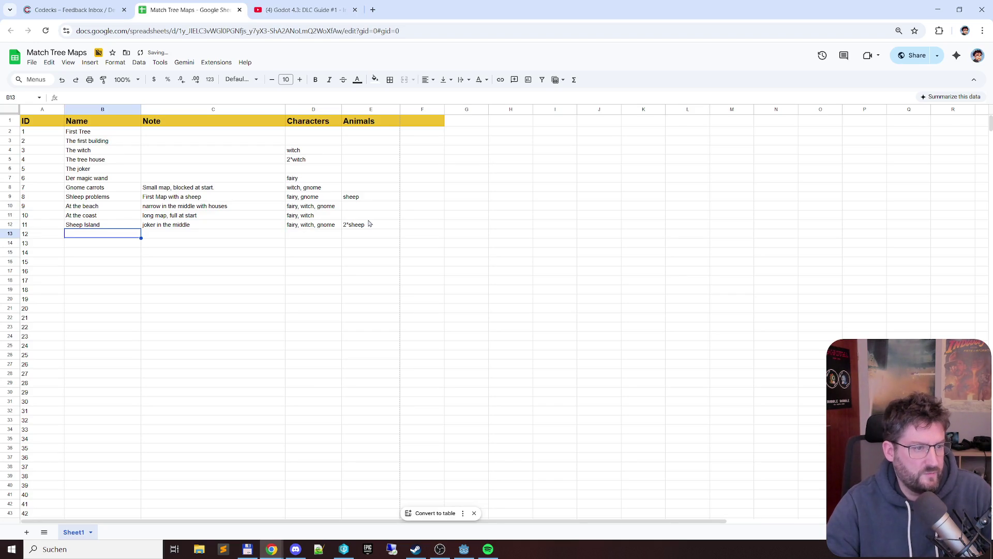
pyautogui.hotkey('alt', 'Tab')
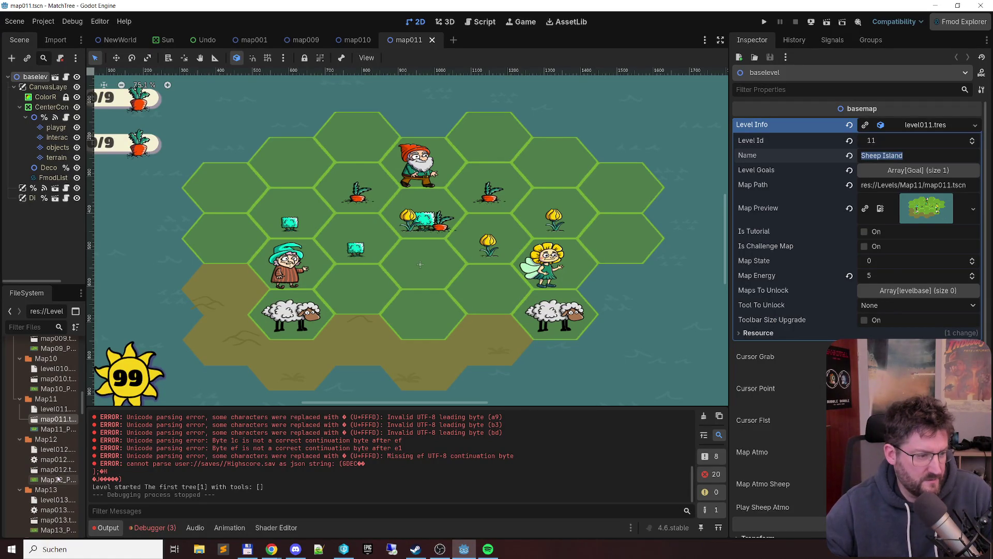
# Open the map012 scene and expand its Level Info, showing level 12 'The lake'
pyautogui.click(58, 450)
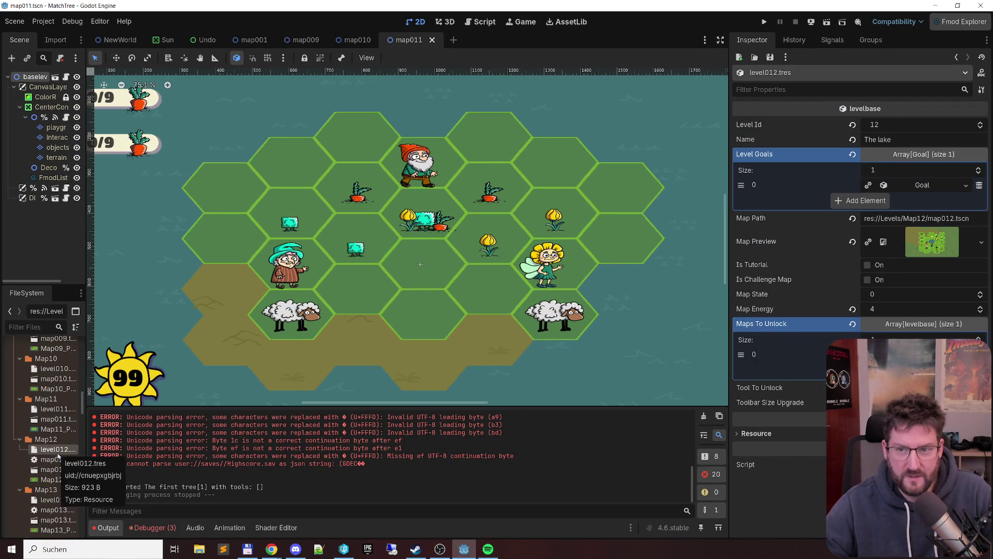
pyautogui.doubleClick(60, 460)
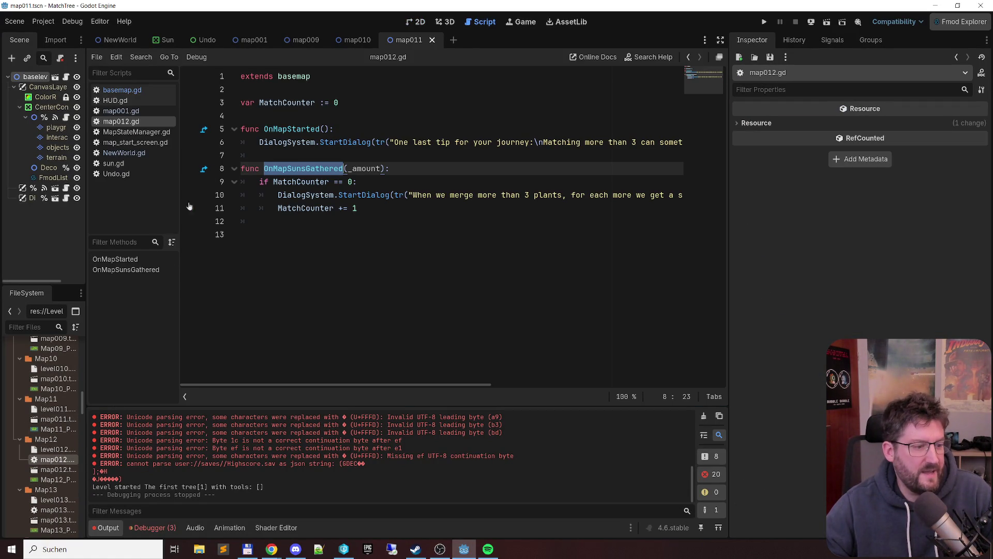
pyautogui.click(415, 22)
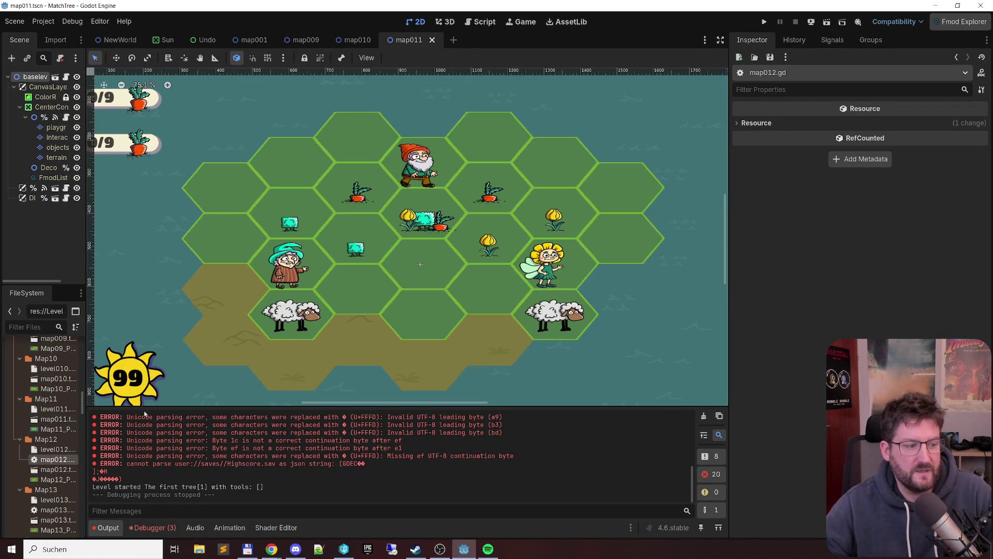
pyautogui.click(52, 450)
pyautogui.moveTo(904, 140); pyautogui.dragTo(793, 138)
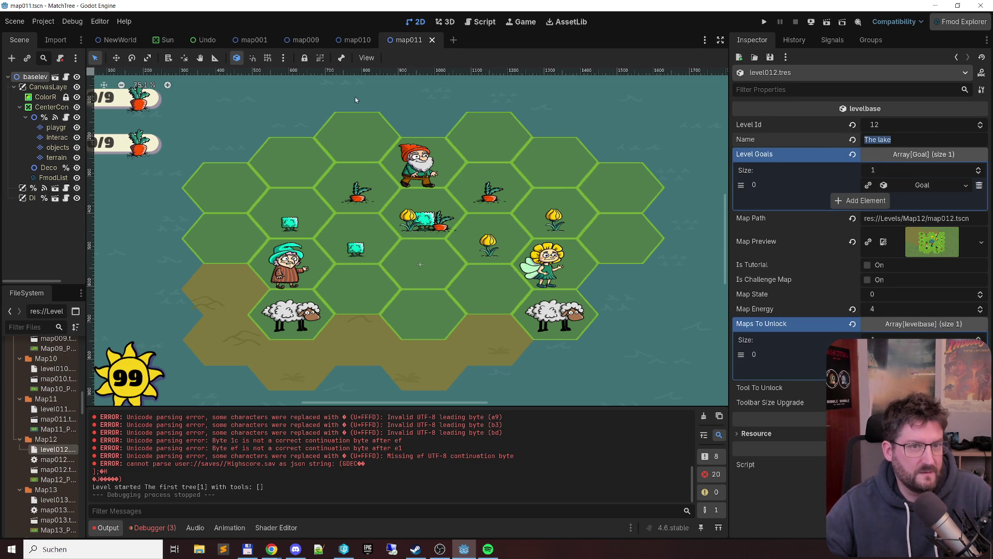
pyautogui.doubleClick(58, 469)
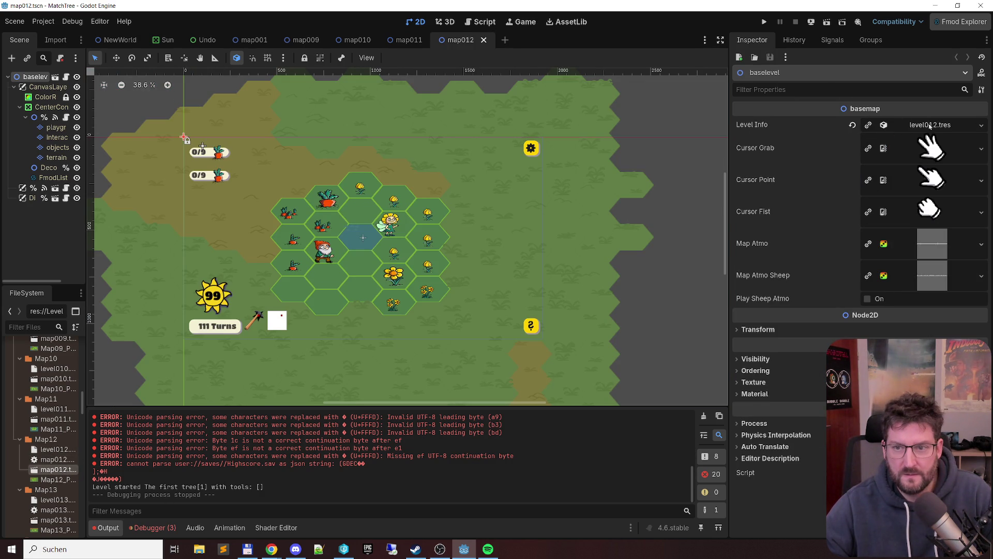
pyautogui.click(930, 125)
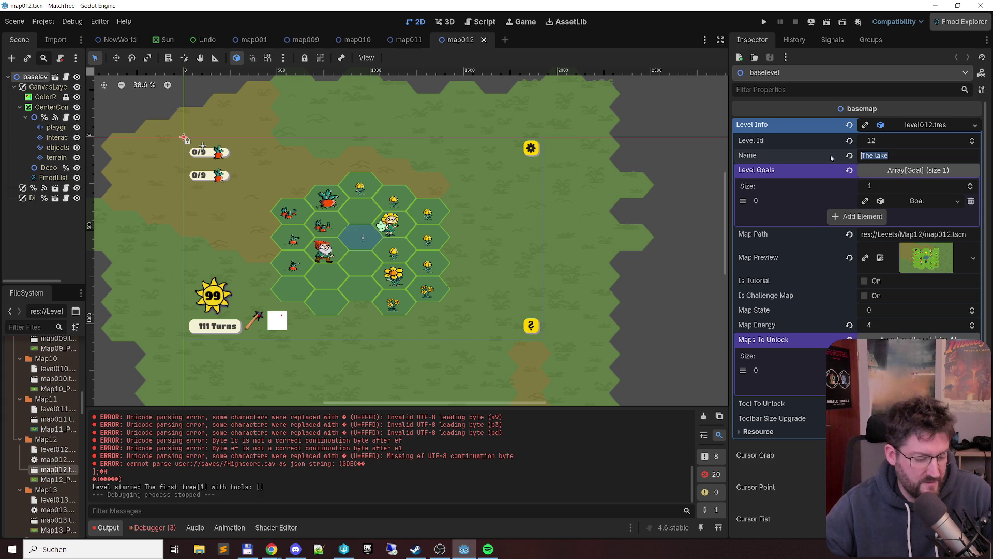
pyautogui.hotkey('alt', 'Tab')
# Name level 12 'The lake' and note it as the first map after the tutorial
pyautogui.write('The lake')
pyautogui.doubleClick(181, 232)
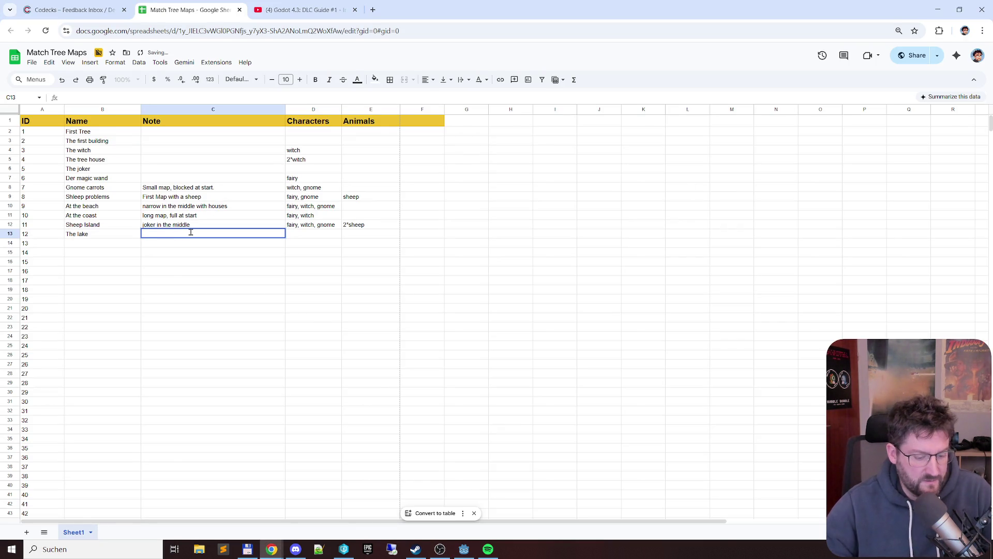
pyautogui.write('e in the middle. first map after ')
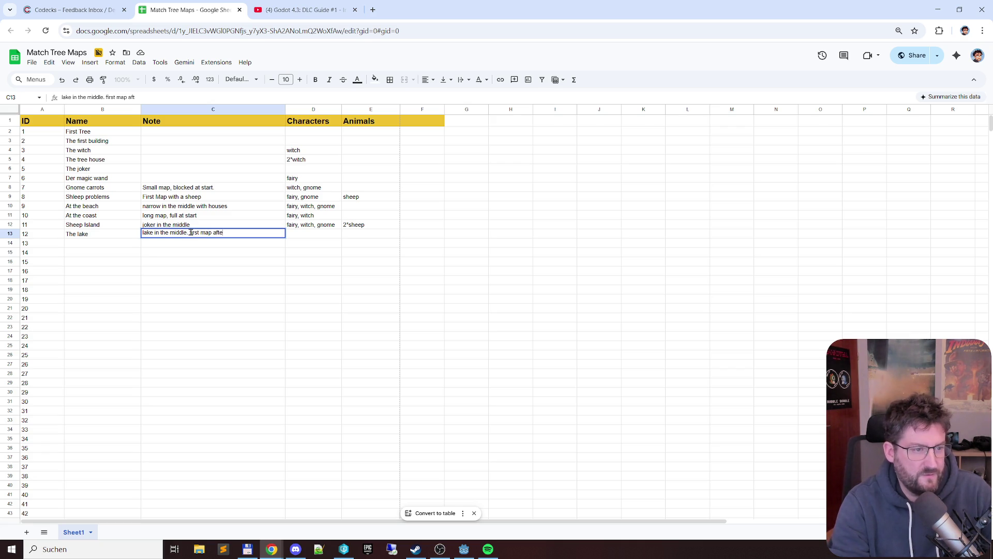
pyautogui.write('tutorial')
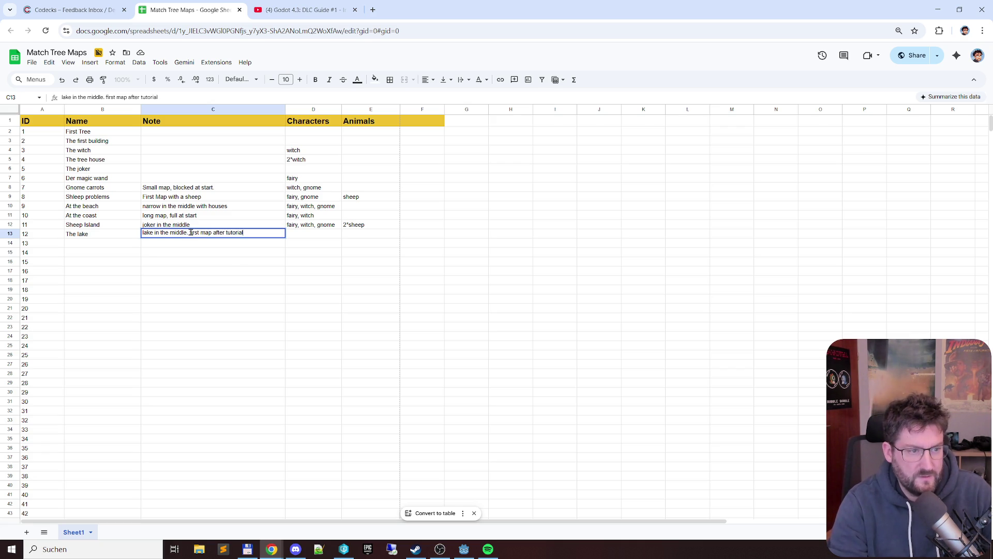
pyautogui.press('Return')
# Add an 'In Demo' header in F1
pyautogui.click(426, 122)
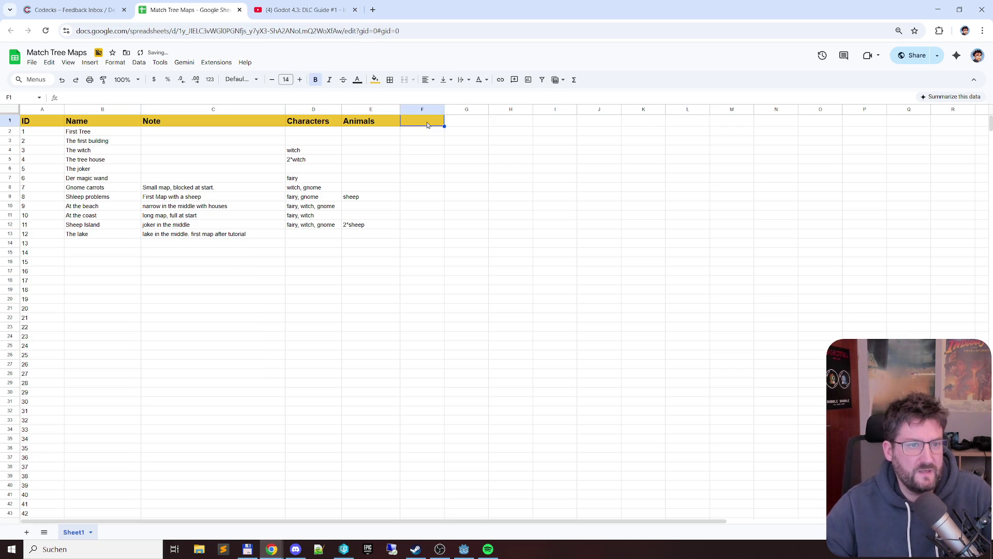
pyautogui.write('InDemo')
pyautogui.press('Return')
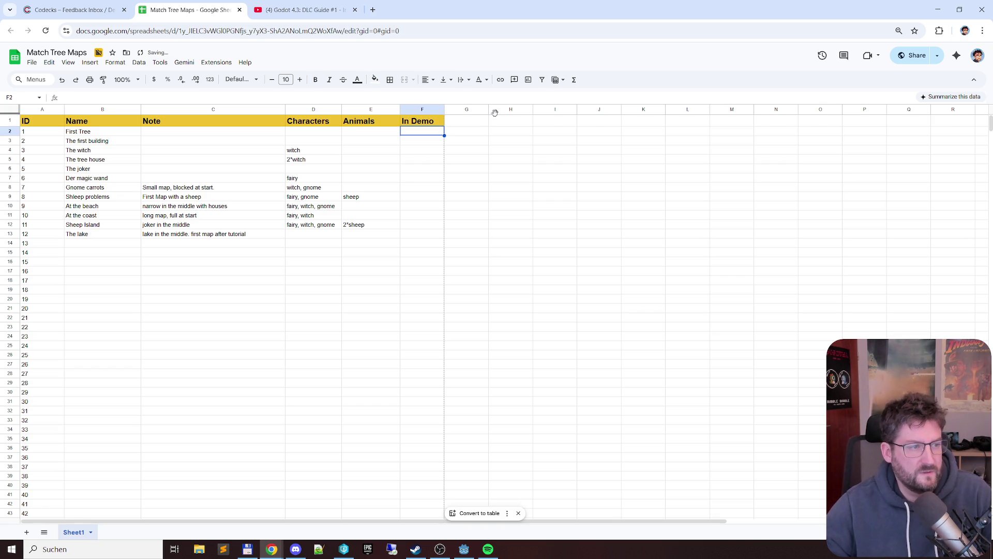
# Put an x in the In Demo column for levels 1–8 and 12
pyautogui.write('x')
pyautogui.press('Return')
pyautogui.write('x')
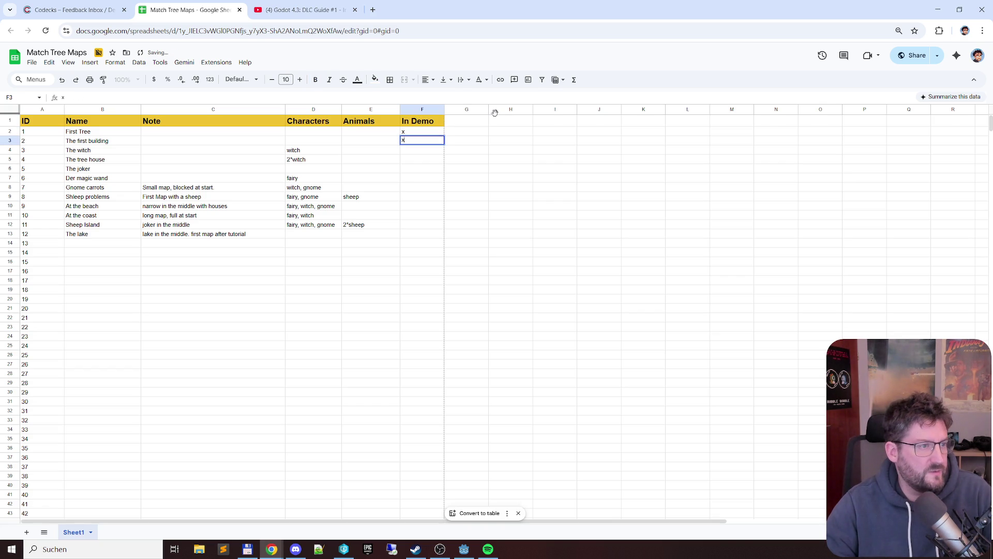
pyautogui.press('Return')
pyautogui.write('x')
pyautogui.press('Return')
pyautogui.write('x')
pyautogui.press('Return')
pyautogui.write('x')
pyautogui.press('Return')
pyautogui.write('x')
pyautogui.press('Return')
pyautogui.write('x')
pyautogui.press('Return')
pyautogui.write('x')
pyautogui.press('Return')
pyautogui.press('Down')
pyautogui.press('Down')
pyautogui.press('Down')
pyautogui.write('x')
pyautogui.press('Return')
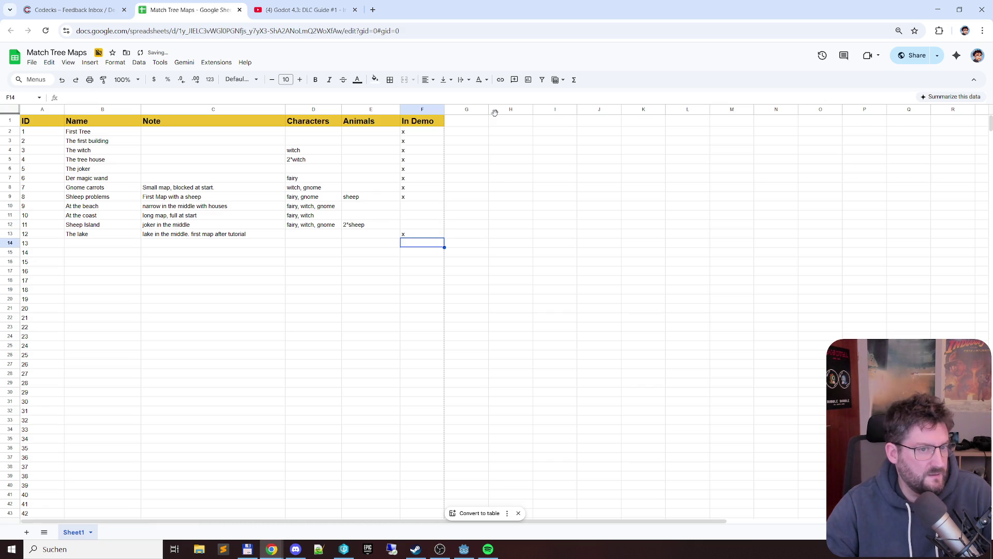
pyautogui.hotkey('alt', 'Tab')
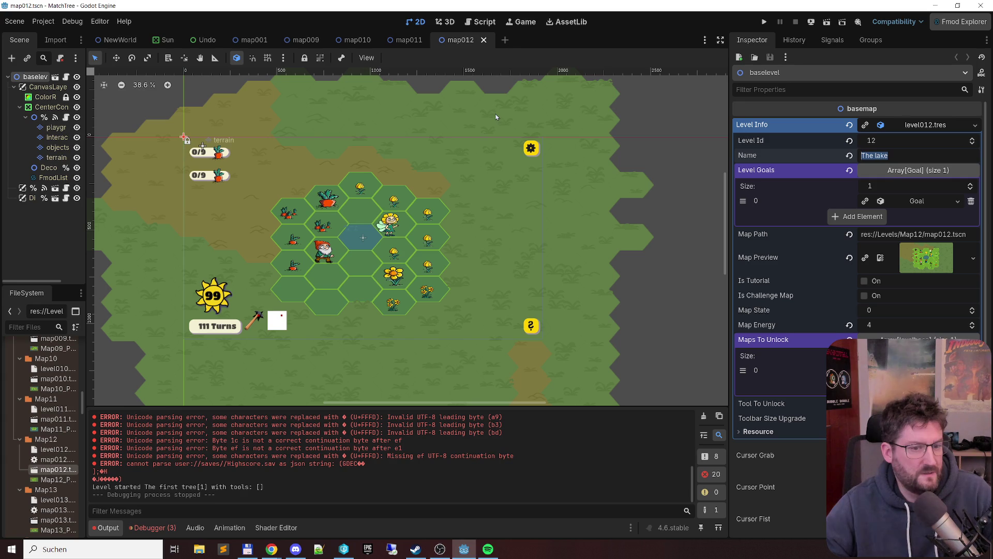
# Open the map013 scene and expand baselevel's Level Info, showing level 13 'Three friends'
pyautogui.scroll(-3, 54, 458)
pyautogui.doubleClick(57, 448)
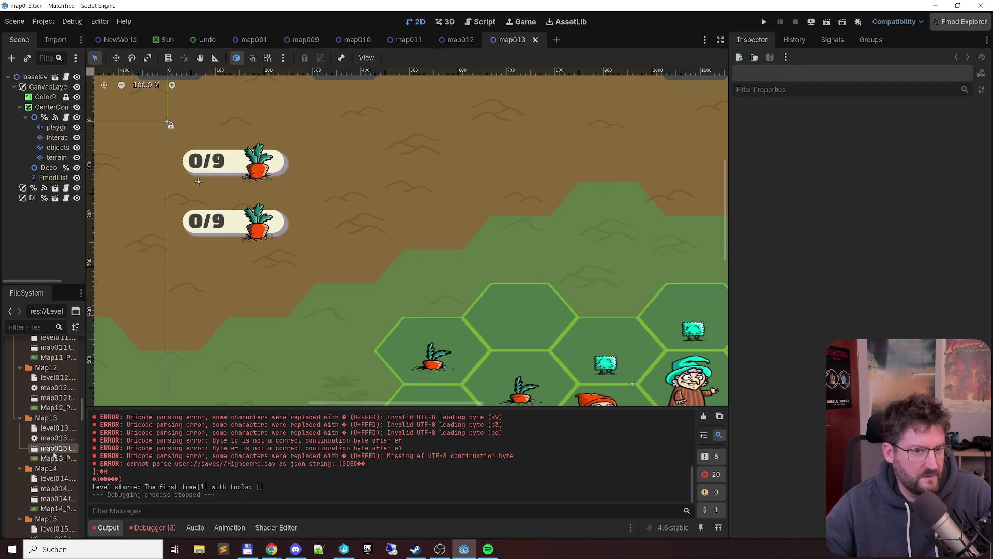
pyautogui.scroll(-5, 416, 229)
pyautogui.scroll(3, 445, 234)
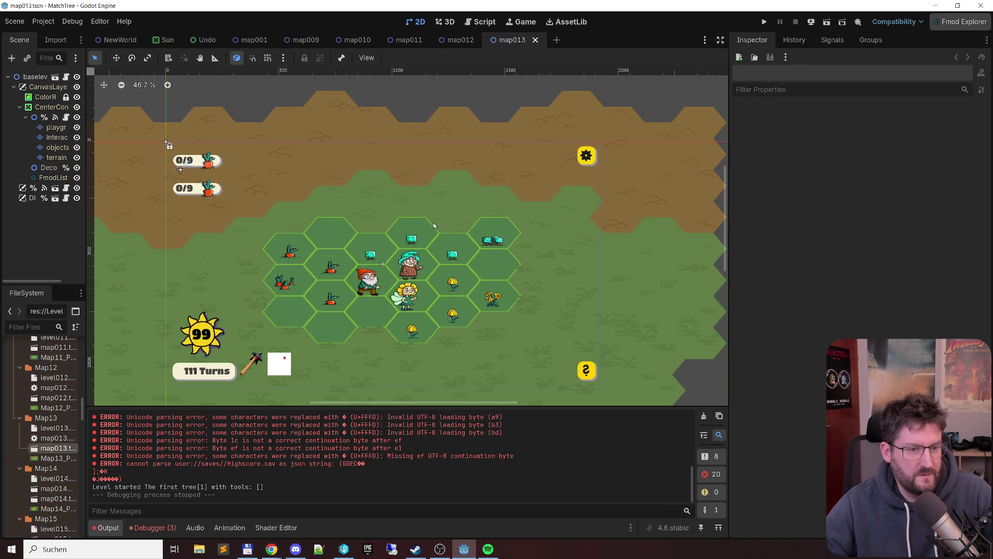
pyautogui.click(35, 77)
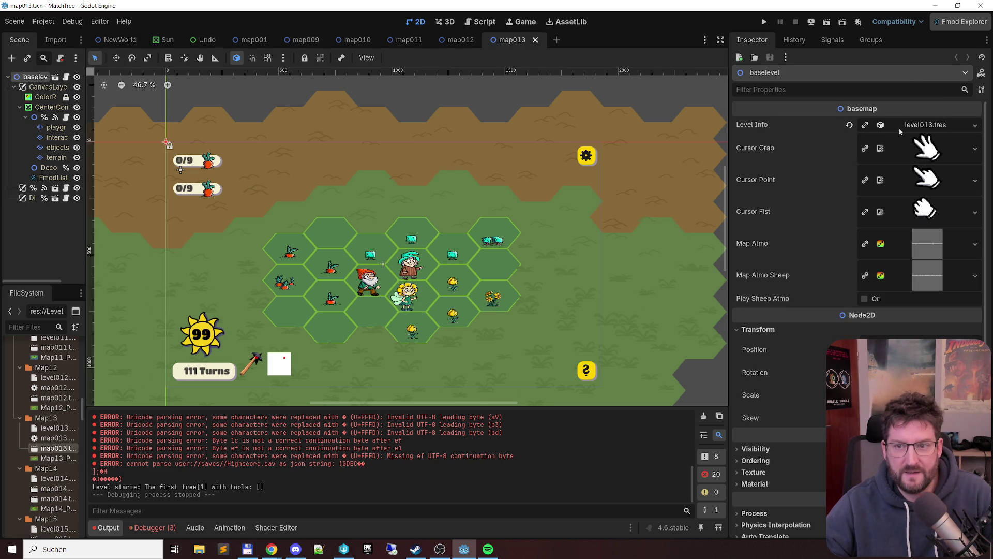
pyautogui.click(925, 125)
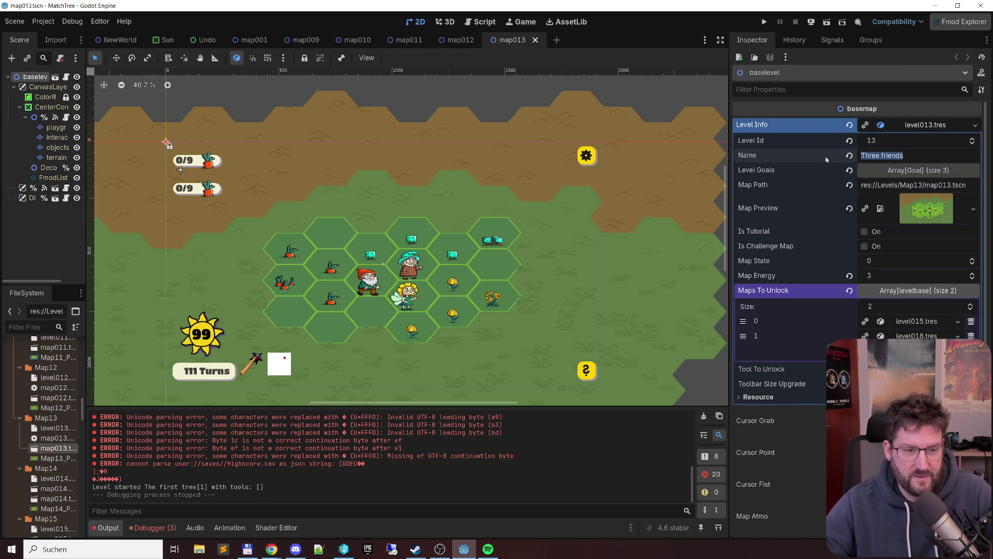
pyautogui.hotkey('alt', 'Tab')
pyautogui.doubleClick(87, 242)
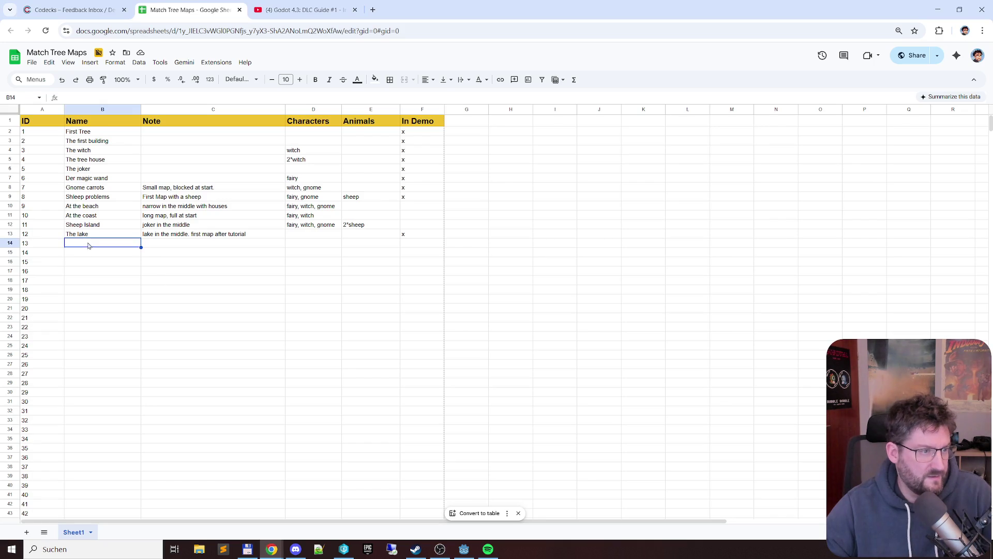
# Name level 13 'Three friends' and copy 'fairy, witch, gnome' into its characters
pyautogui.write('Three friends')
pyautogui.click(178, 241)
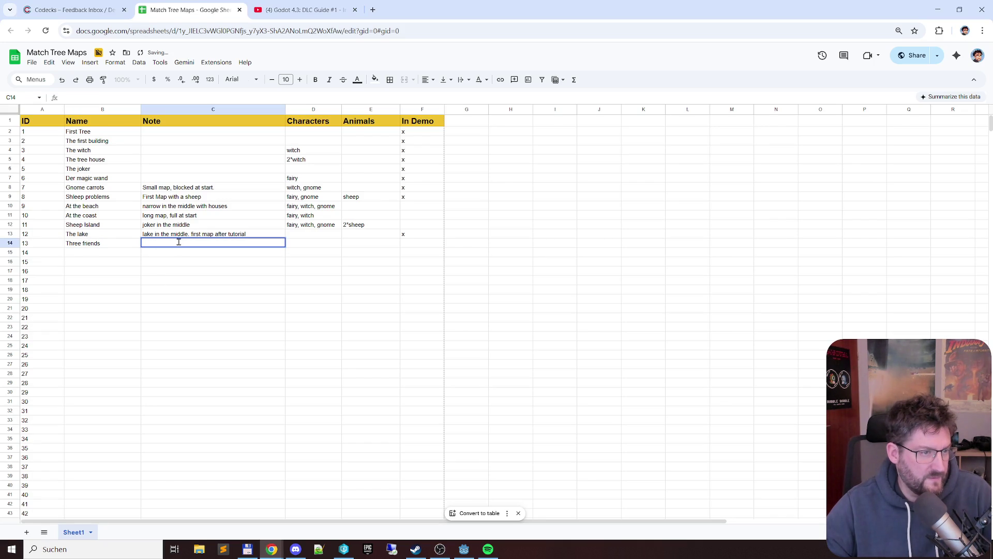
pyautogui.click(303, 227)
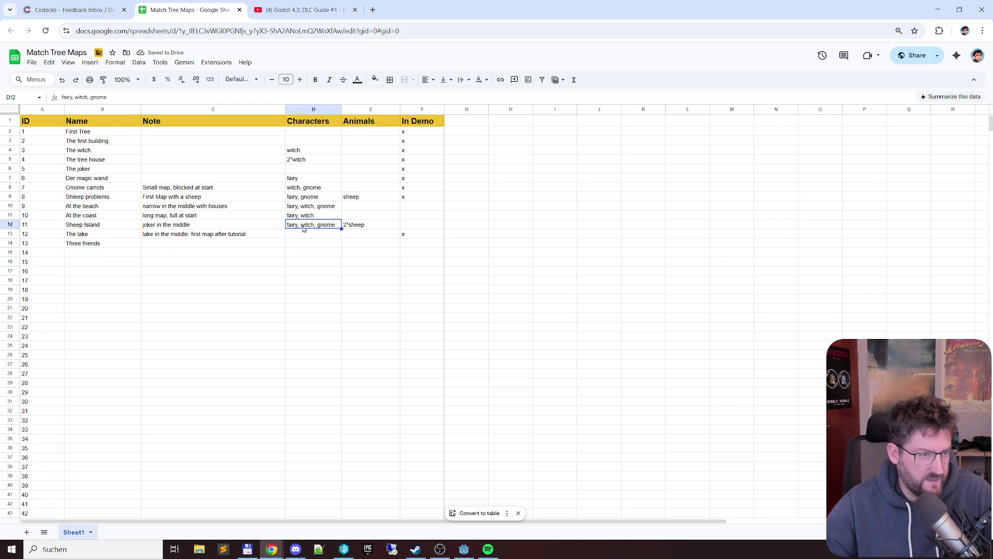
pyautogui.hotkey('ctrl', 'c')
pyautogui.click(301, 243)
pyautogui.hotkey('ctrl', 'v')
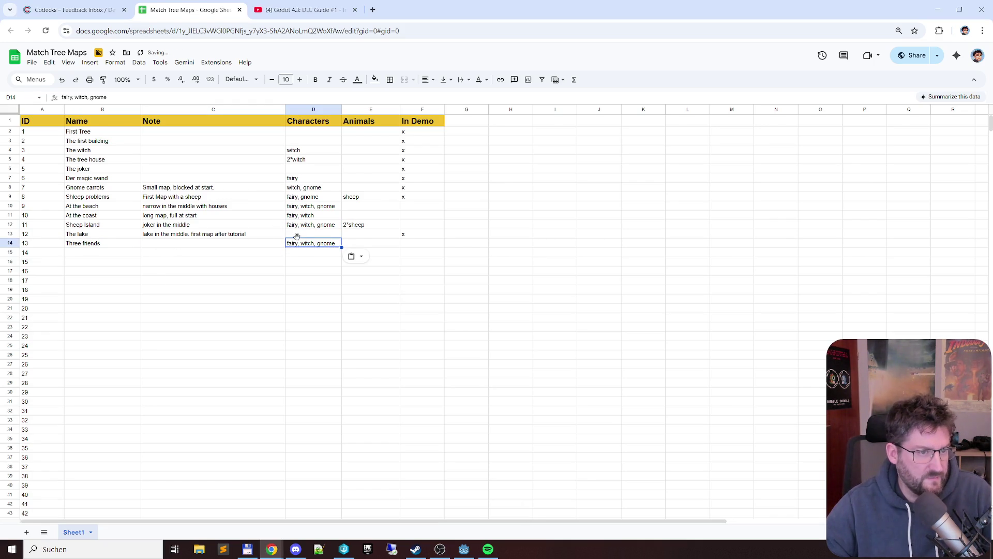
# Paste 'fairy, gnome' as The lake's characters, checking map012 and map013 in Godot
pyautogui.hotkey('alt', 'Tab')
pyautogui.click(452, 37)
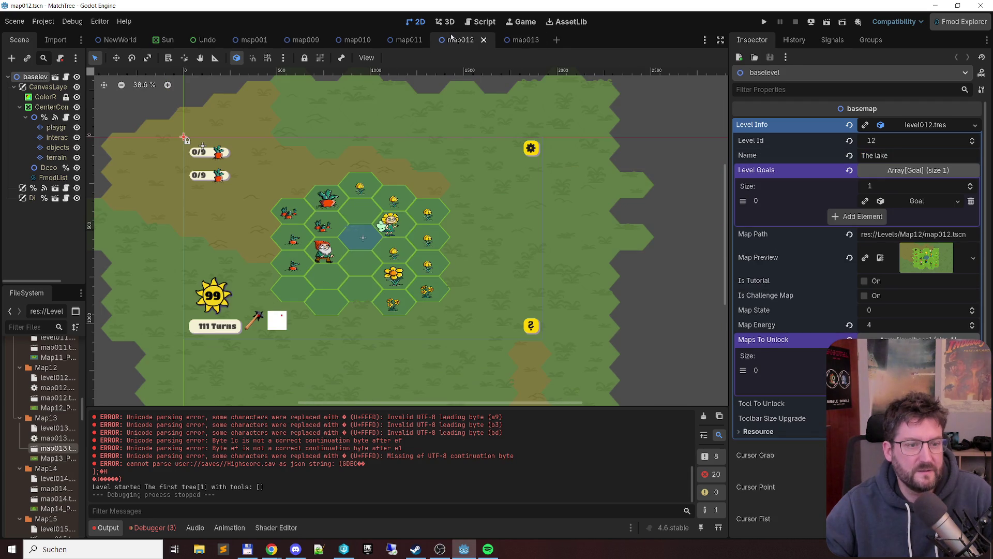
pyautogui.hotkey('alt', 'Tab')
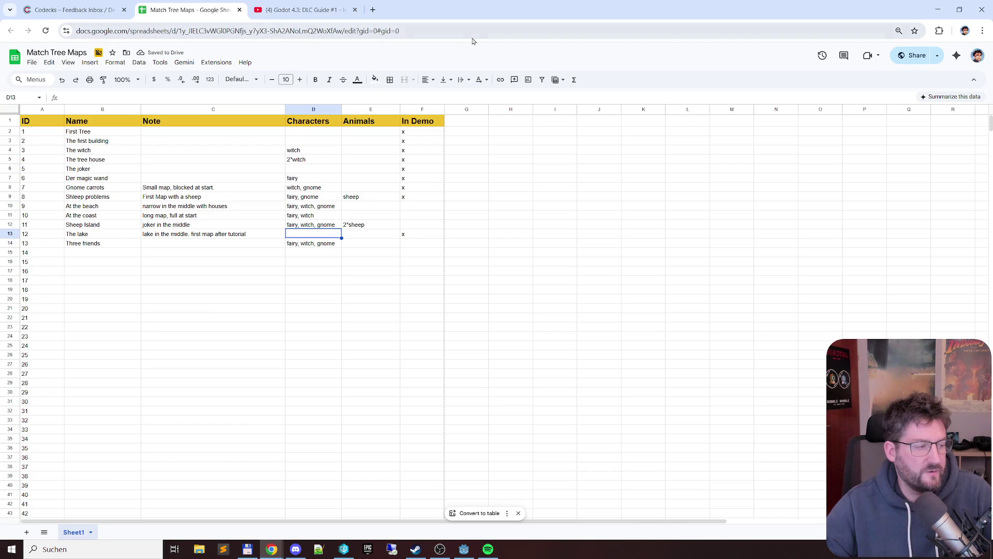
pyautogui.click(319, 199)
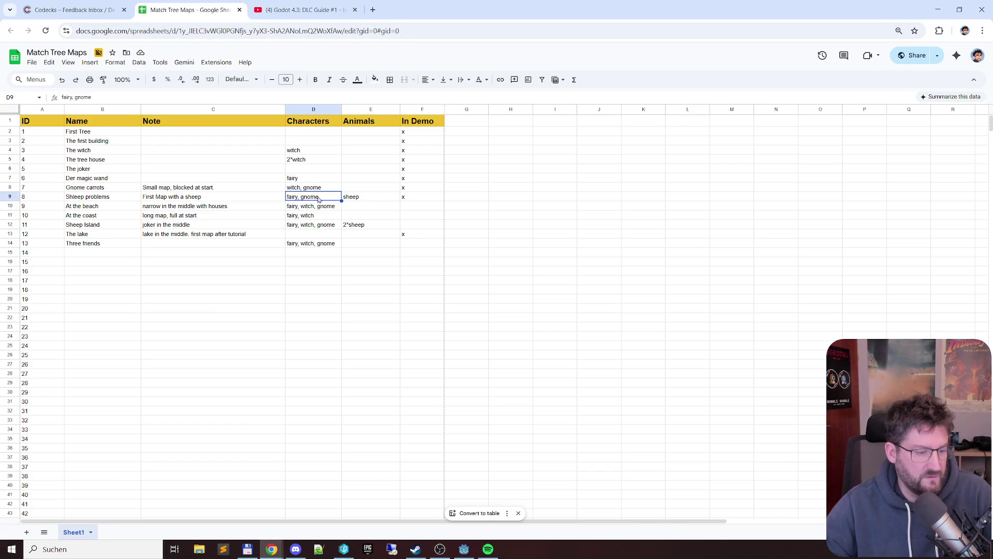
pyautogui.click(323, 234)
pyautogui.hotkey('ctrl', 'v')
pyautogui.click(369, 234)
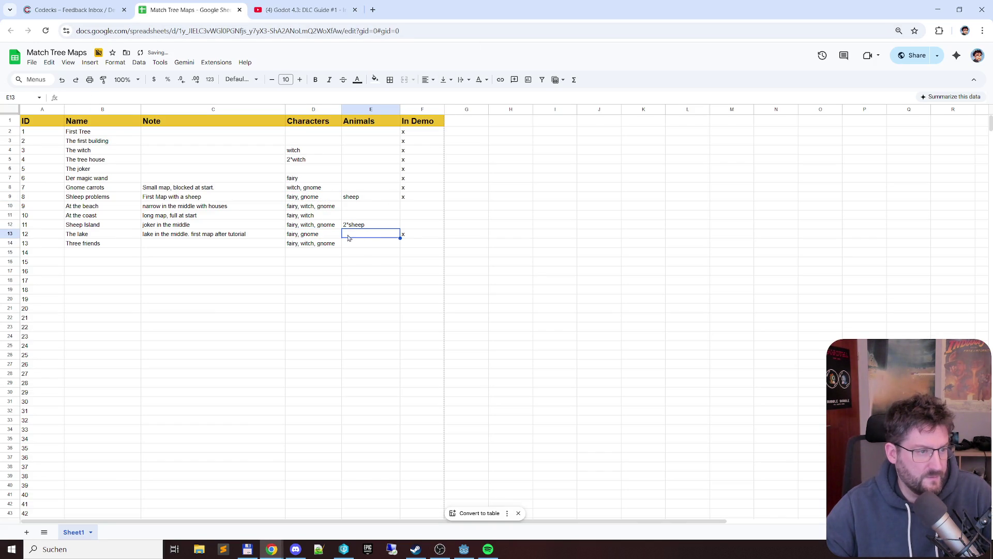
pyautogui.click(207, 252)
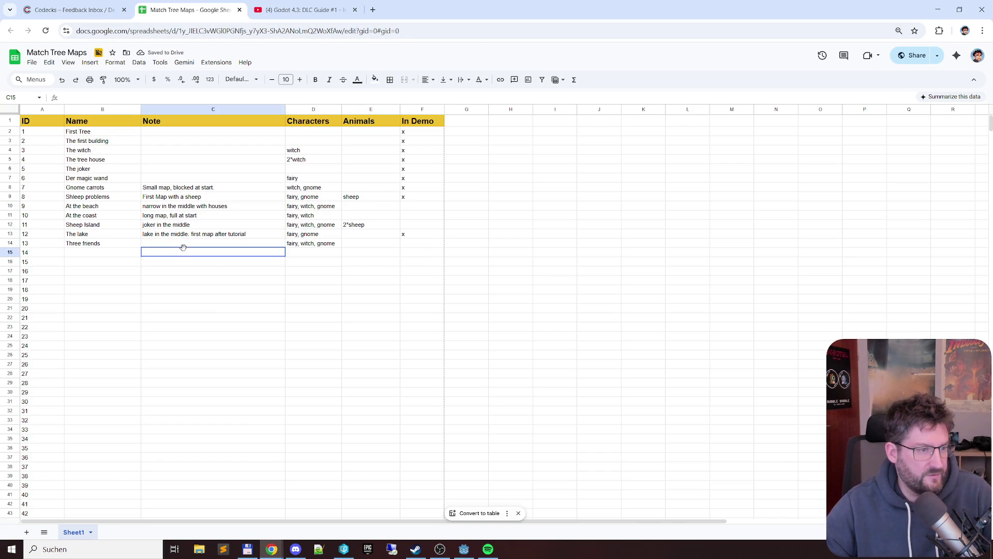
pyautogui.hotkey('alt', 'Tab')
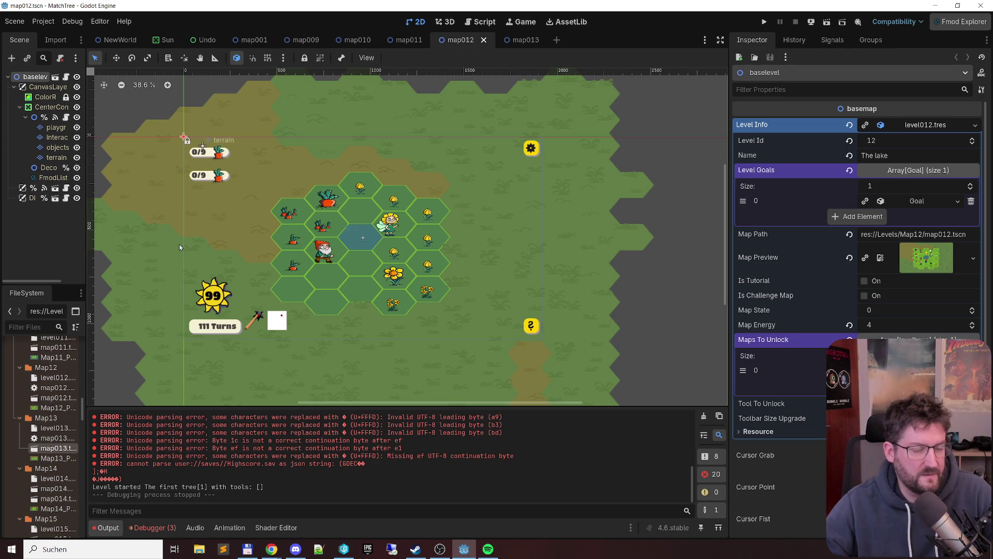
pyautogui.click(523, 40)
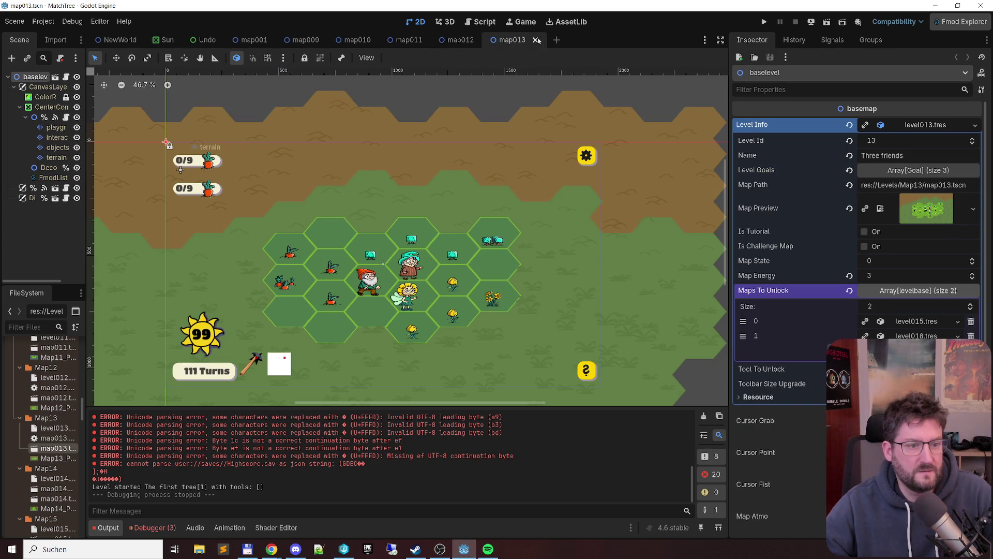
pyautogui.hotkey('alt', 'Tab')
pyautogui.click(195, 241)
# Write Three friends' note 'relative small, learn the movement order'
pyautogui.write('relative small. learn')
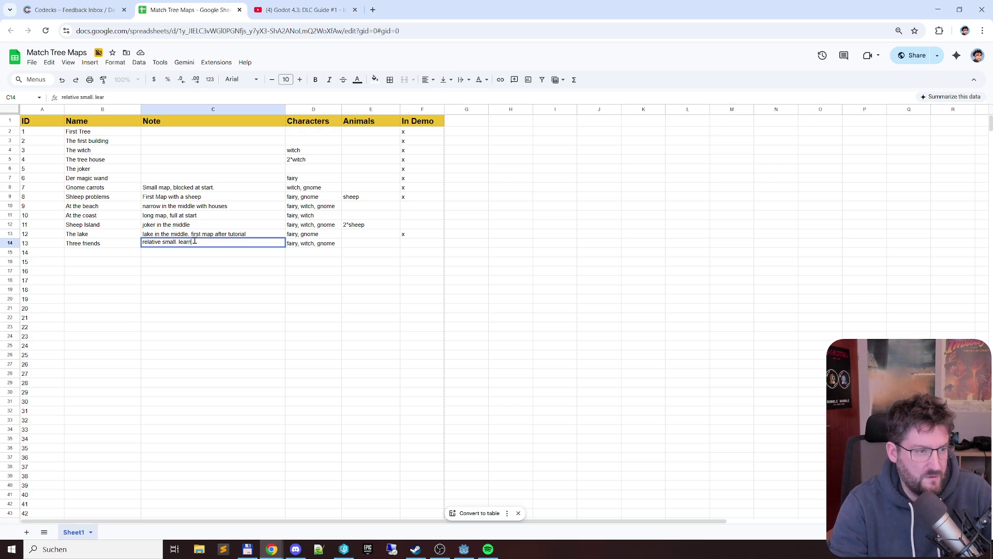
pyautogui.write(' the ')
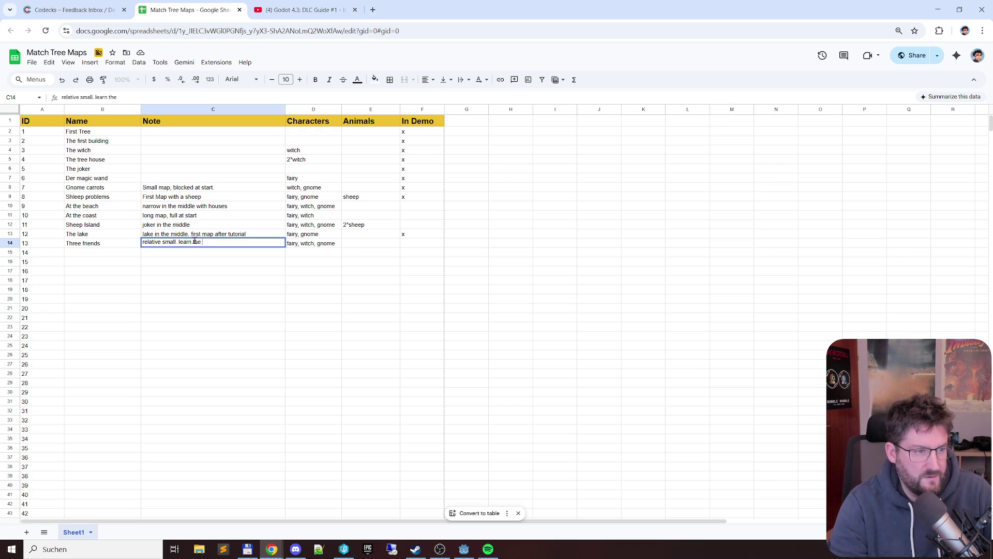
pyautogui.write('movemen')
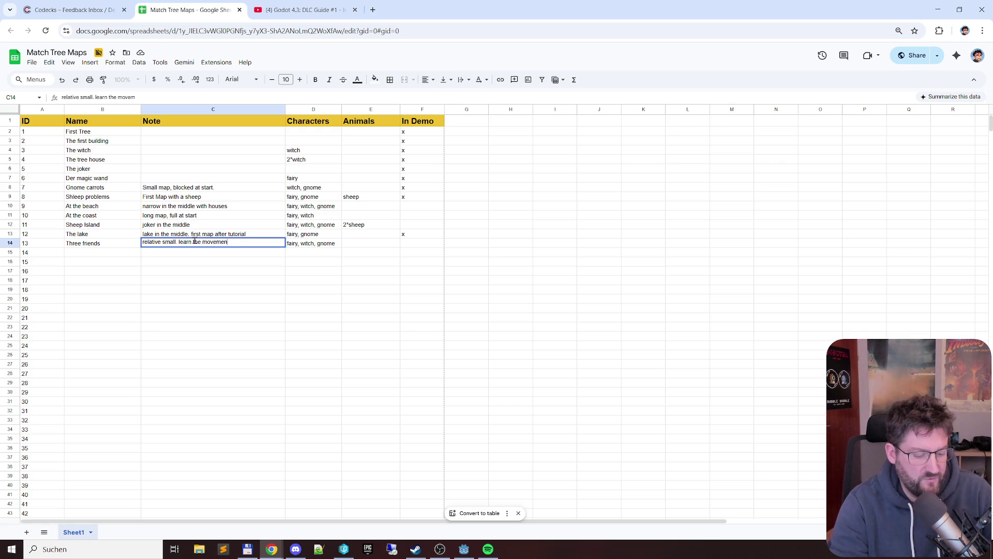
pyautogui.write('t order')
pyautogui.press('Return')
pyautogui.press('Up')
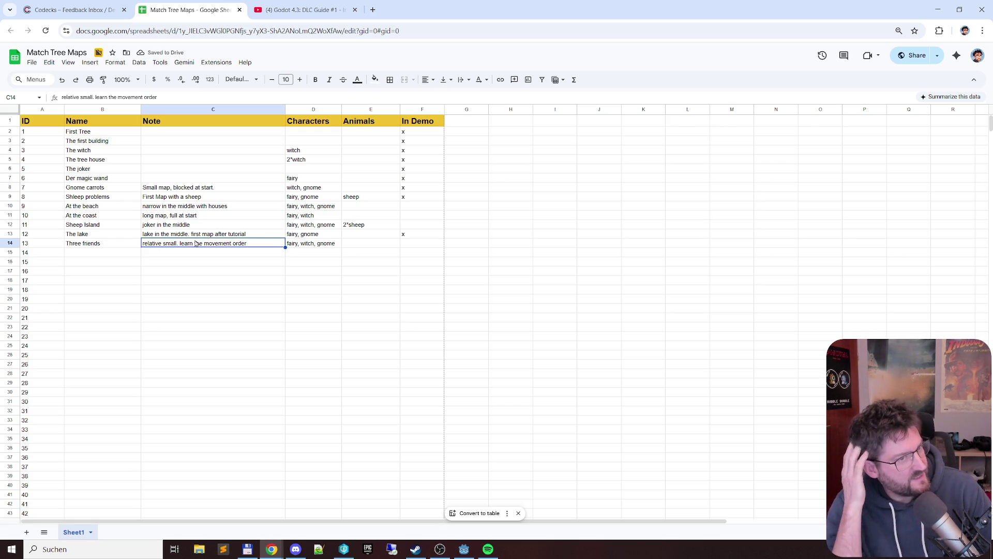
# Mark Three friends with an x in the In Demo column
pyautogui.click(419, 243)
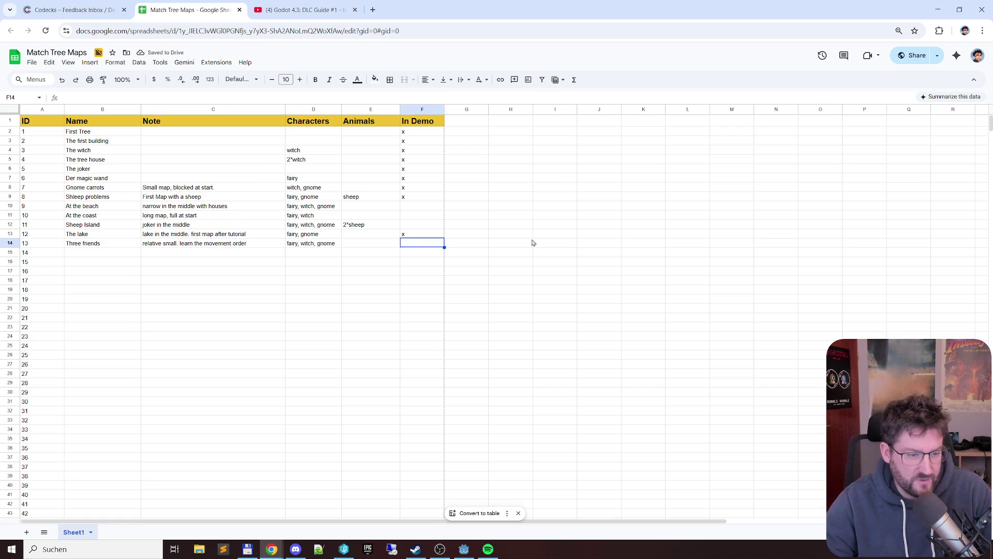
pyautogui.write('x')
pyautogui.press('Return')
pyautogui.hotkey('alt', 'Tab')
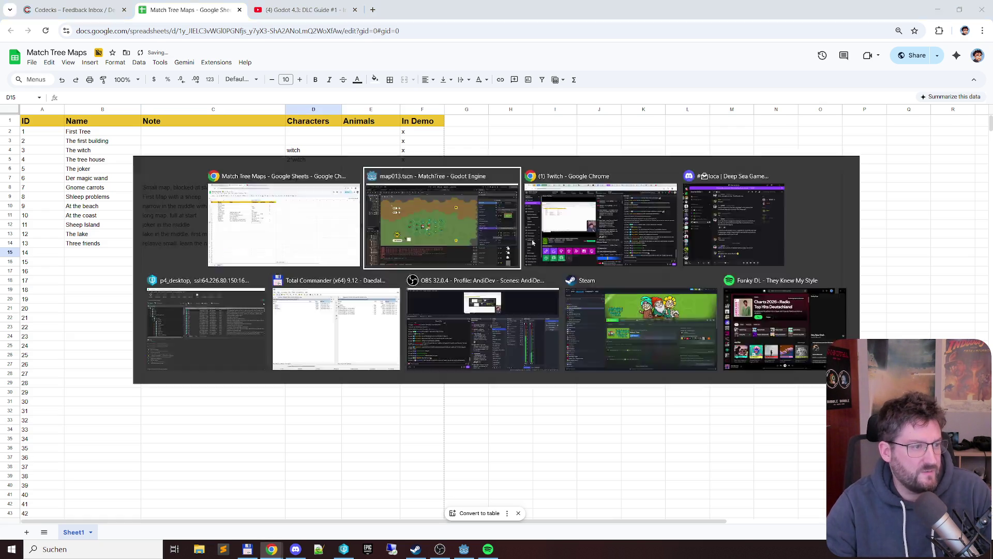
# Open the map014 level scene in Godot and copy its level name, The sheep hill
pyautogui.scroll(-3, 52, 424)
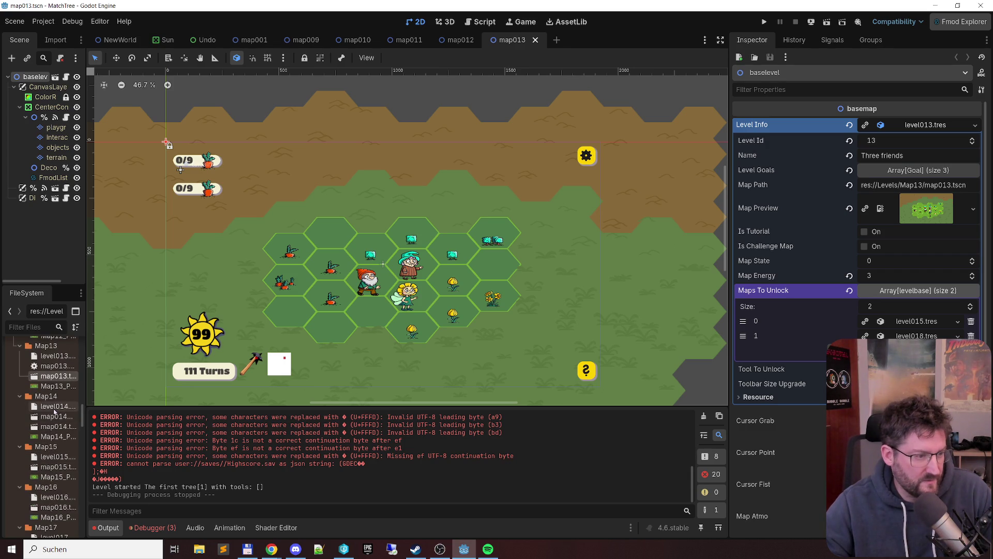
pyautogui.click(55, 409)
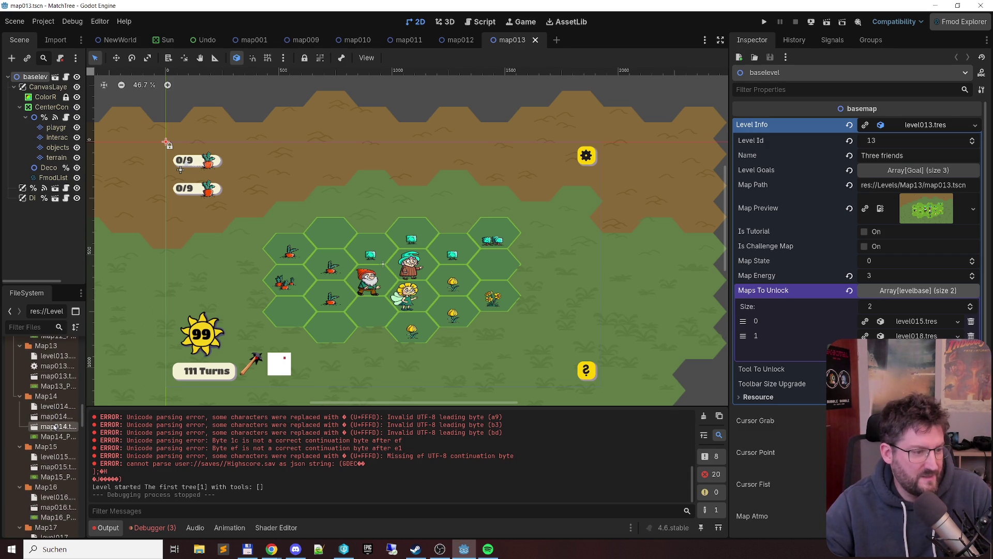
pyautogui.doubleClick(54, 427)
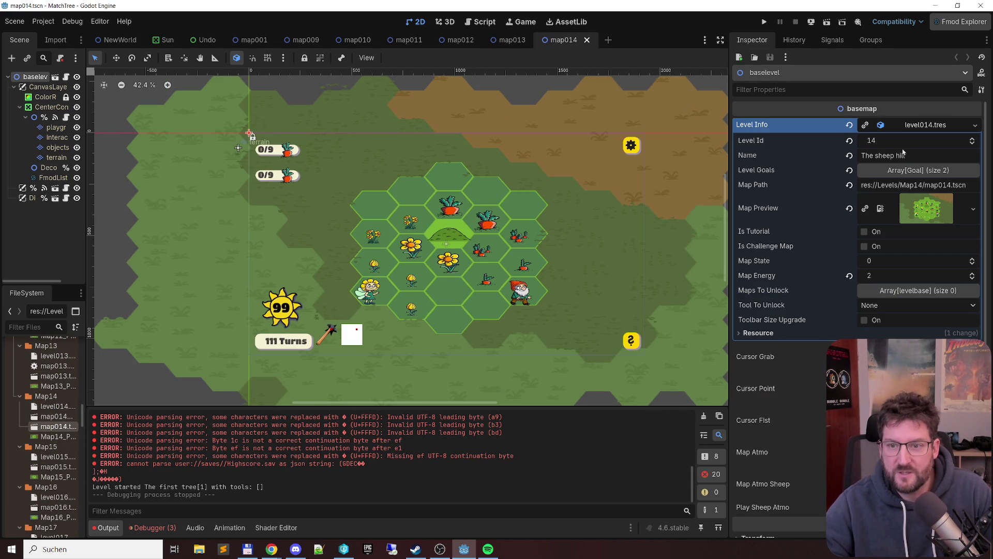
pyautogui.click(834, 153)
pyautogui.hotkey('alt', 'Tab')
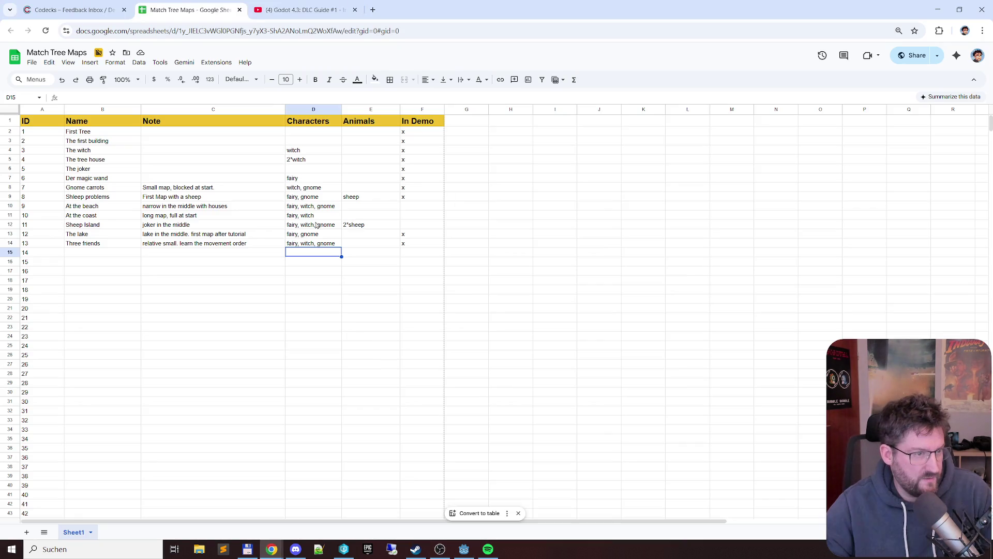
# Paste The sheep hill into B15 and add the note 'sheep hill in the middle' in C15
pyautogui.click(93, 254)
pyautogui.hotkey('ctrl', 'v')
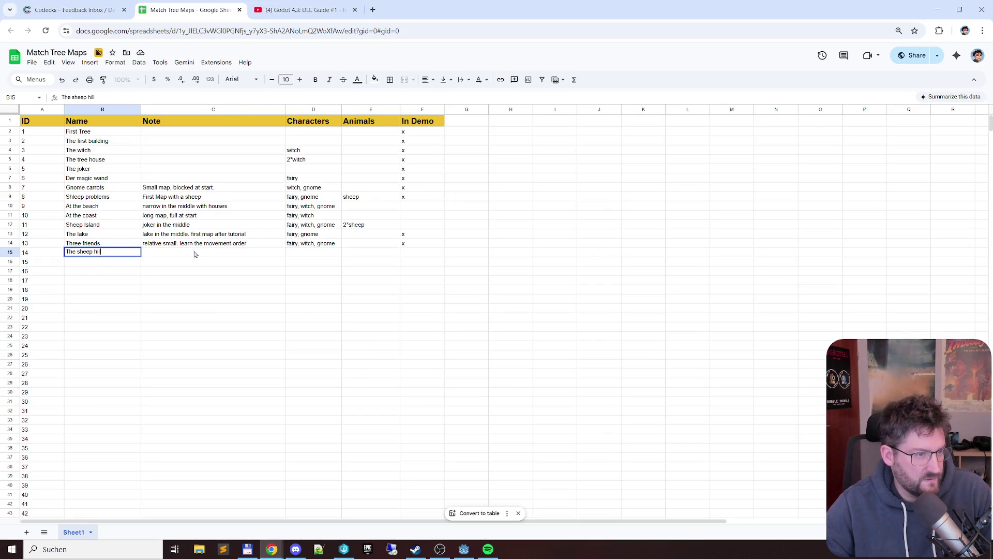
pyautogui.click(193, 257)
pyautogui.doubleClick(189, 251)
pyautogui.write('sheep hil')
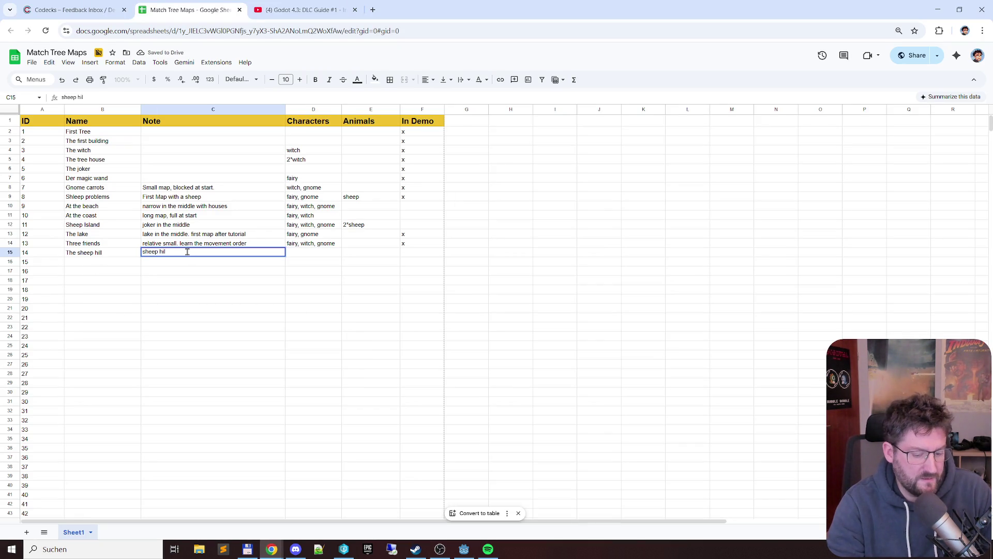
pyautogui.write('l in the mid')
pyautogui.press('BackSpace')
pyautogui.hotkey('alt', 'Tab')
pyautogui.hotkey('alt', 'Tab')
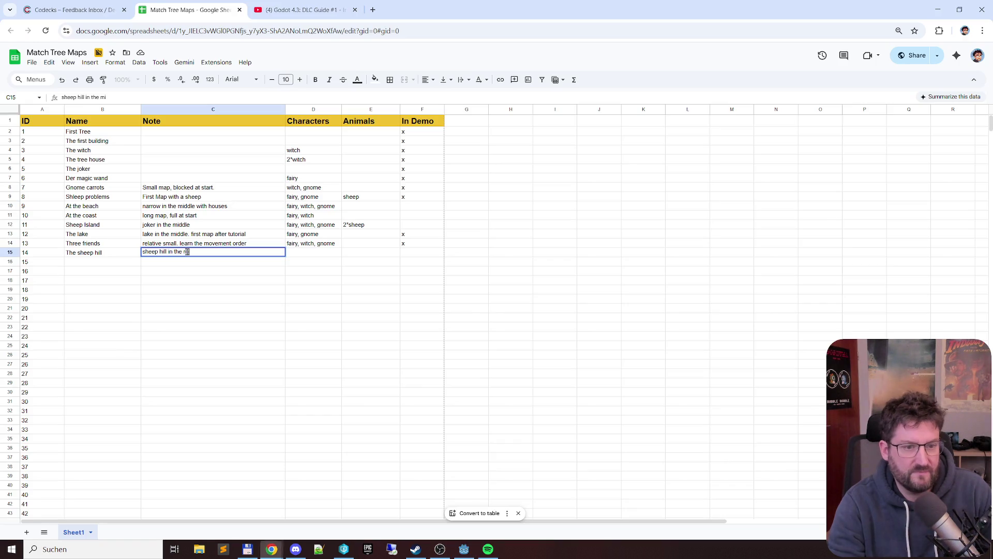
pyautogui.write('dd')
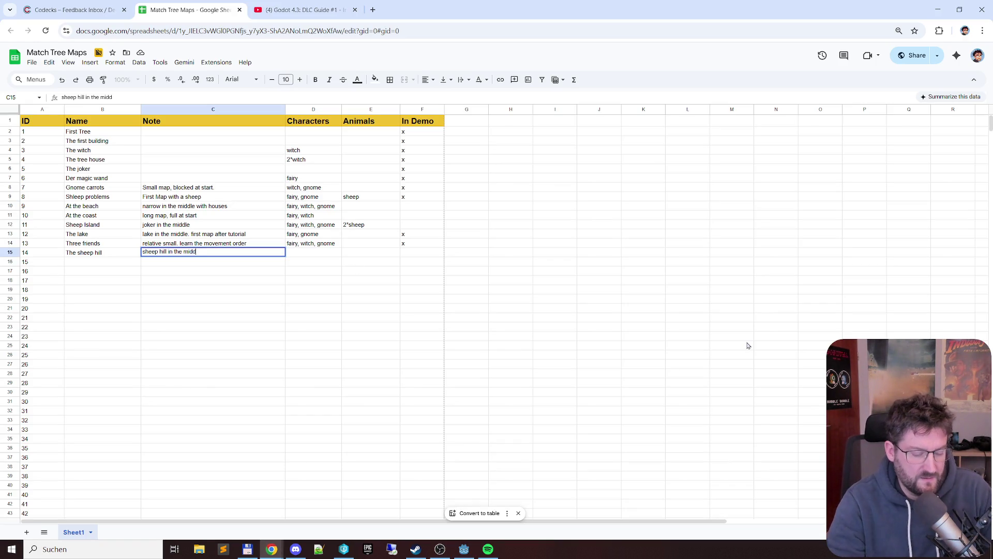
pyautogui.write('le')
pyautogui.press('Tab')
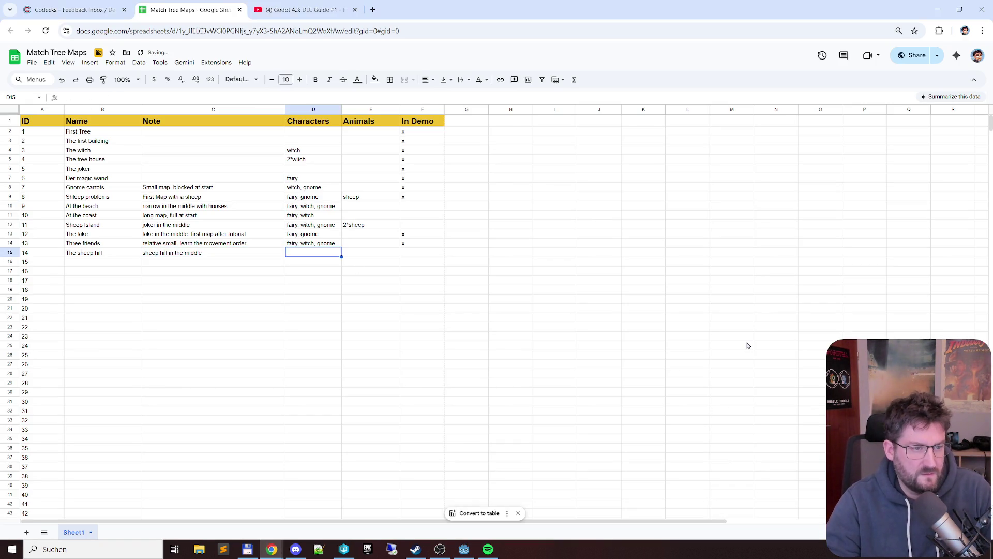
# Copy the fairy, gnome characters from D13 into D15 and mark F15 In Demo with x
pyautogui.hotkey('alt', 'Tab')
pyautogui.hotkey('alt', 'Tab')
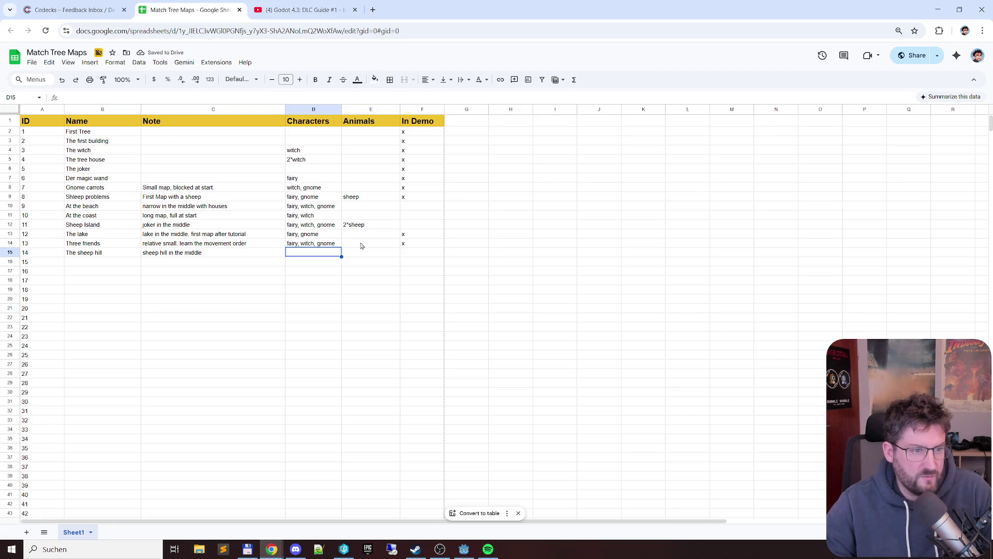
pyautogui.click(297, 236)
pyautogui.hotkey('ctrl', 'c')
pyautogui.click(307, 257)
pyautogui.hotkey('ctrl', 'v')
pyautogui.click(408, 257)
pyautogui.write('x')
pyautogui.press('Return')
# Rewrite level 14's note so it begins 'first sheep hill', removing the old wording
pyautogui.press('Left')
pyautogui.press('Left')
pyautogui.press('Left')
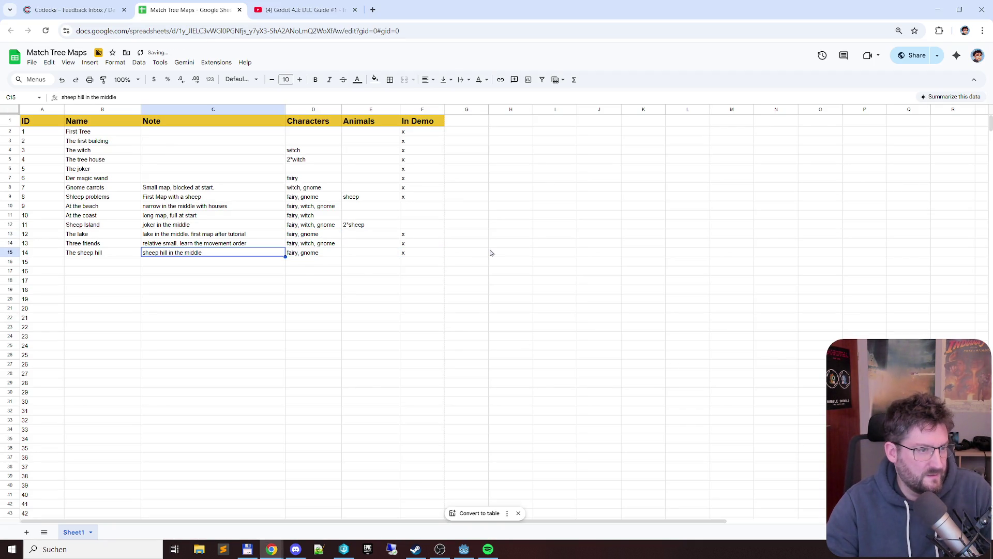
pyautogui.doubleClick(241, 252)
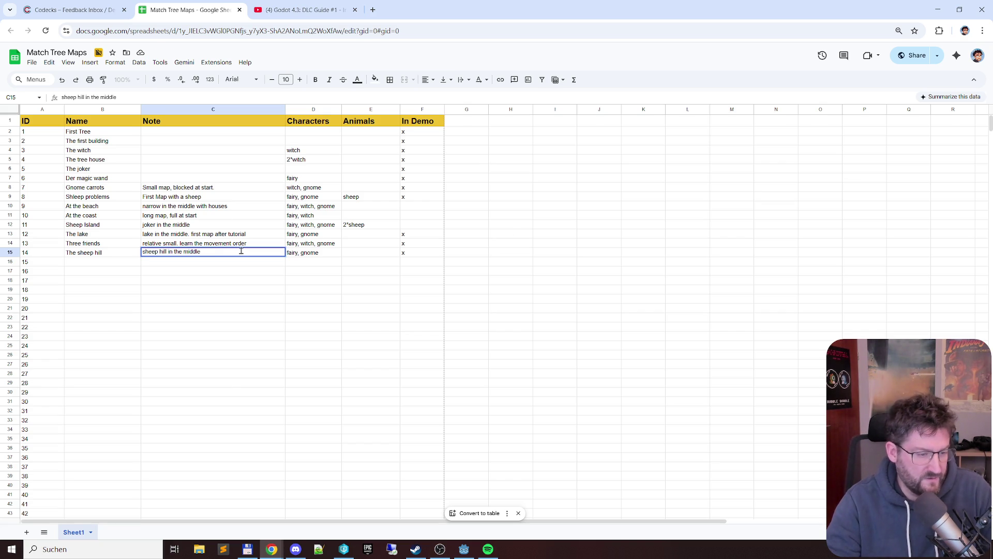
pyautogui.press('Home')
pyautogui.write('first sheep hill')
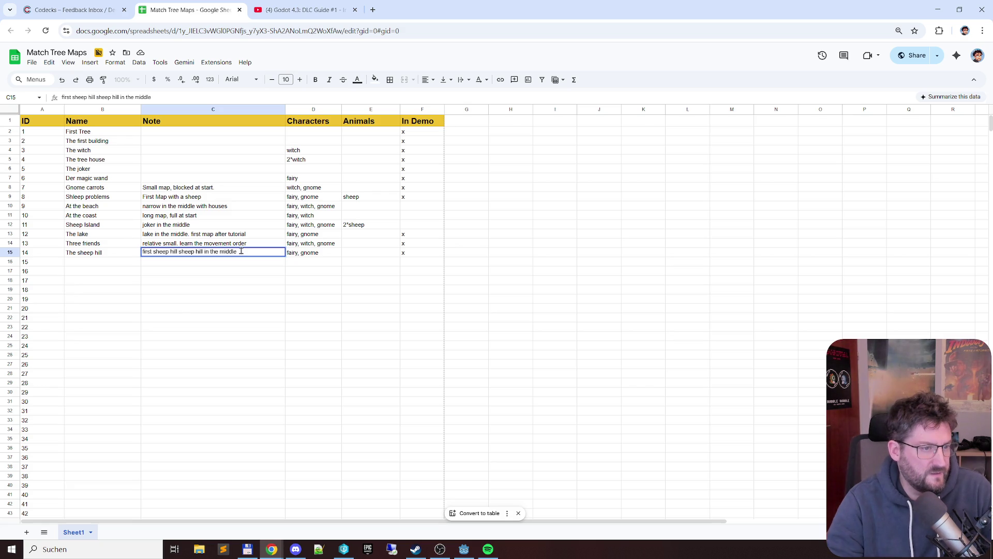
pyautogui.hotkey('ctrl', 'shift', 'Right')
pyautogui.press('Delete')
pyautogui.press('BackSpace')
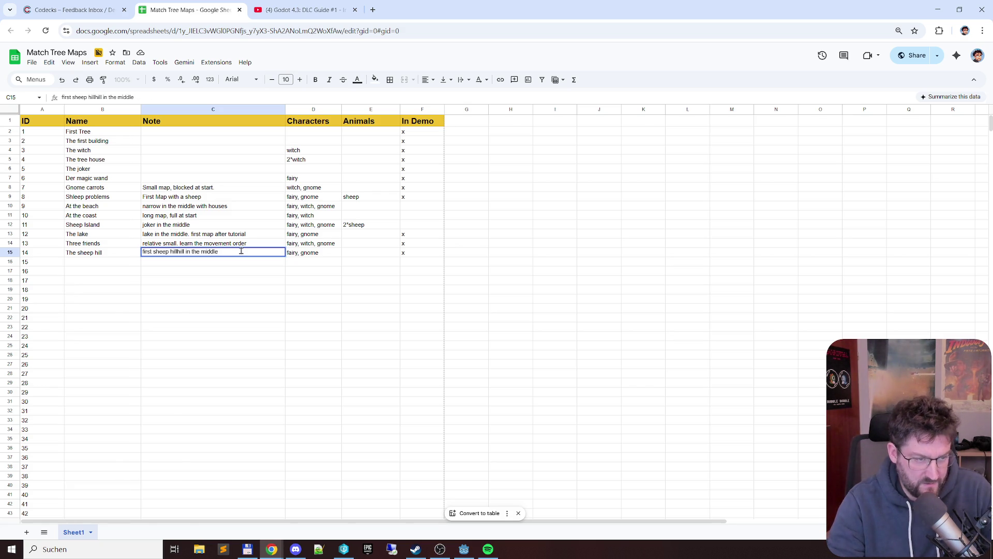
pyautogui.write('.')
pyautogui.hotkey('shift', 'End')
pyautogui.press('Delete')
pyautogui.press('BackSpace')
pyautogui.press('BackSpace')
pyautogui.write('s')
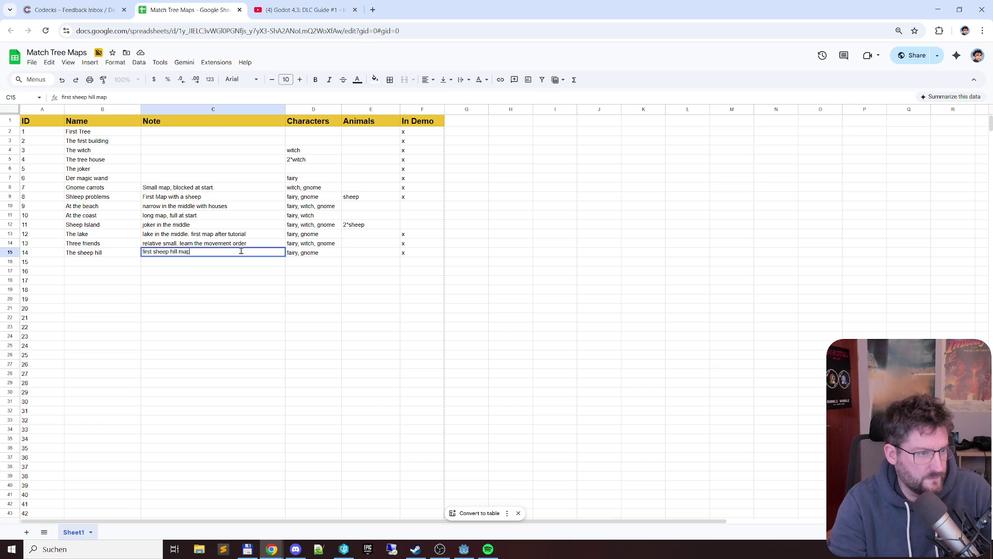
pyautogui.write('ourunded by plants')
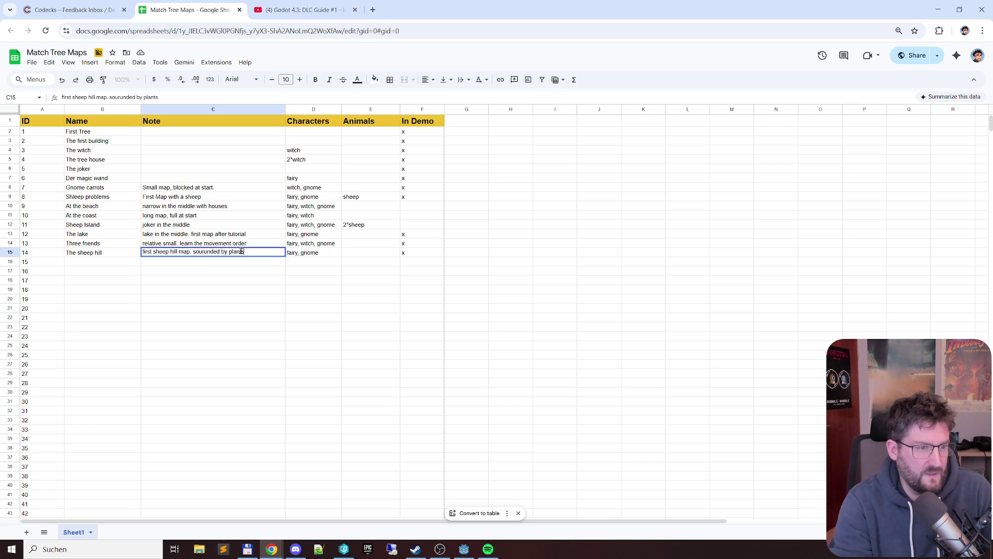
pyautogui.press('Return')
pyautogui.hotkey('alt', 'Tab')
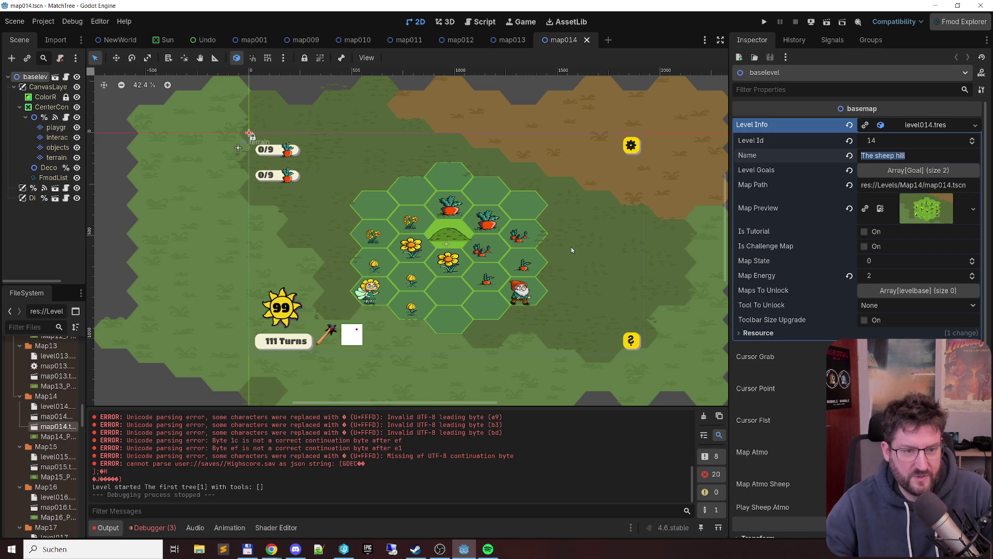
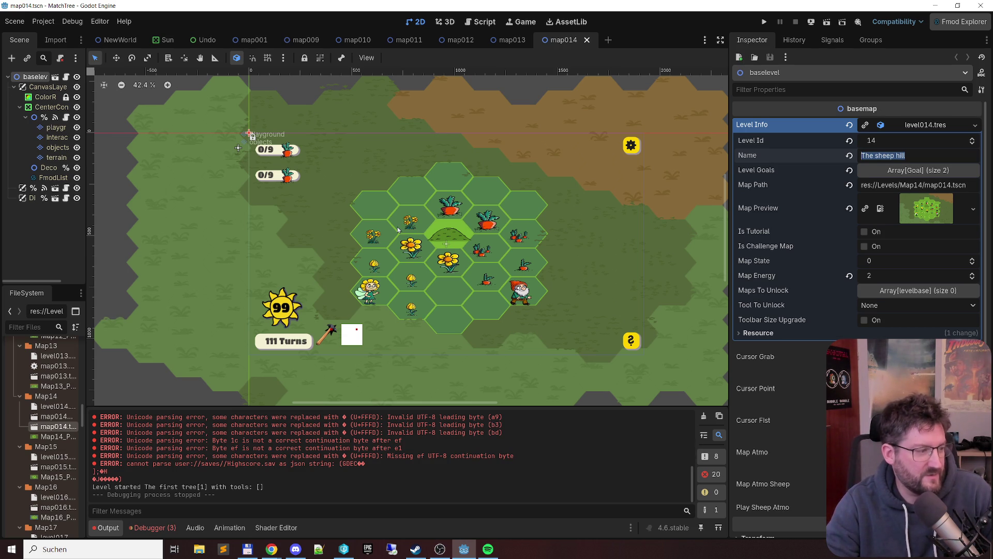
# Open the map015 level scene in Godot
pyautogui.hotkey('alt', 'Tab')
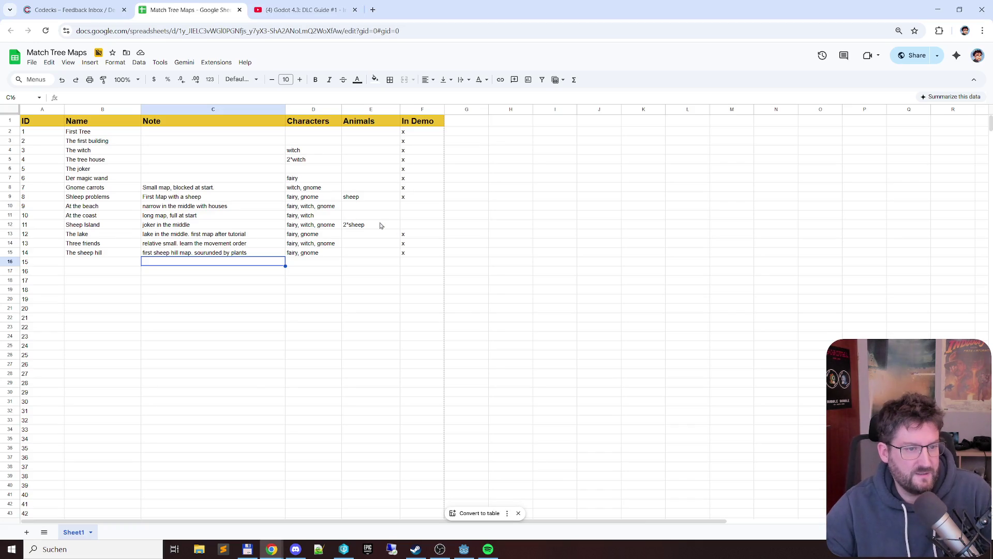
pyautogui.hotkey('alt', 'Tab')
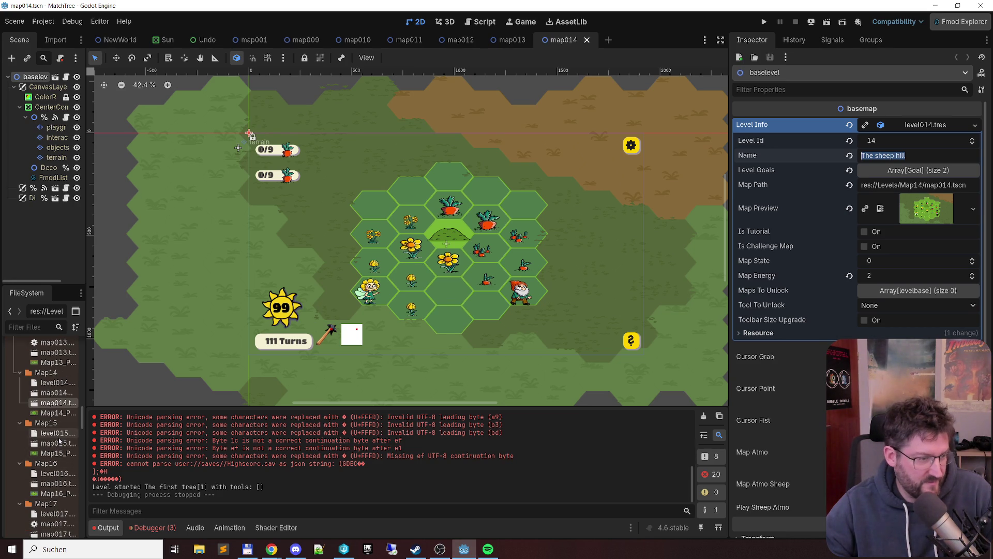
pyautogui.doubleClick(56, 446)
pyautogui.scroll(-4, 511, 291)
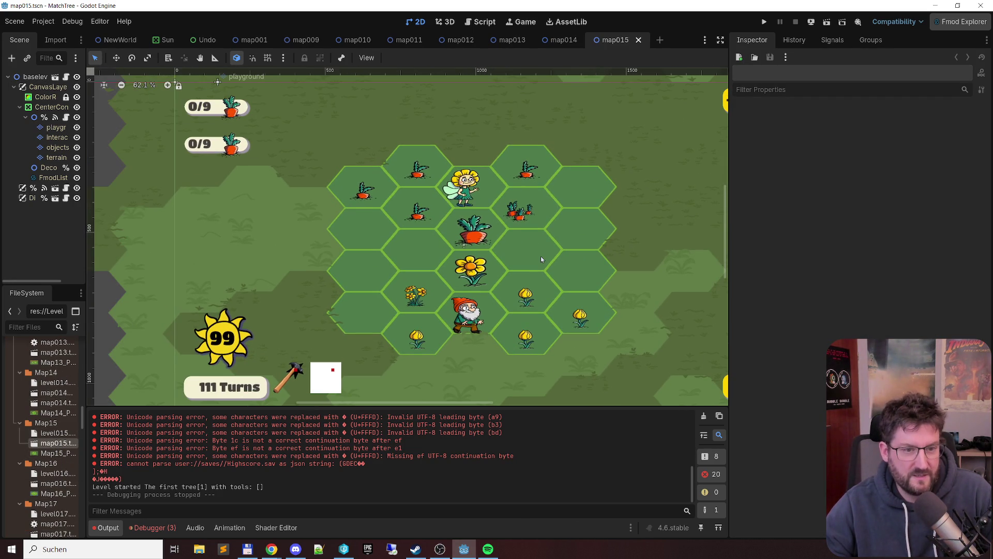
pyautogui.scroll(-1, 543, 248)
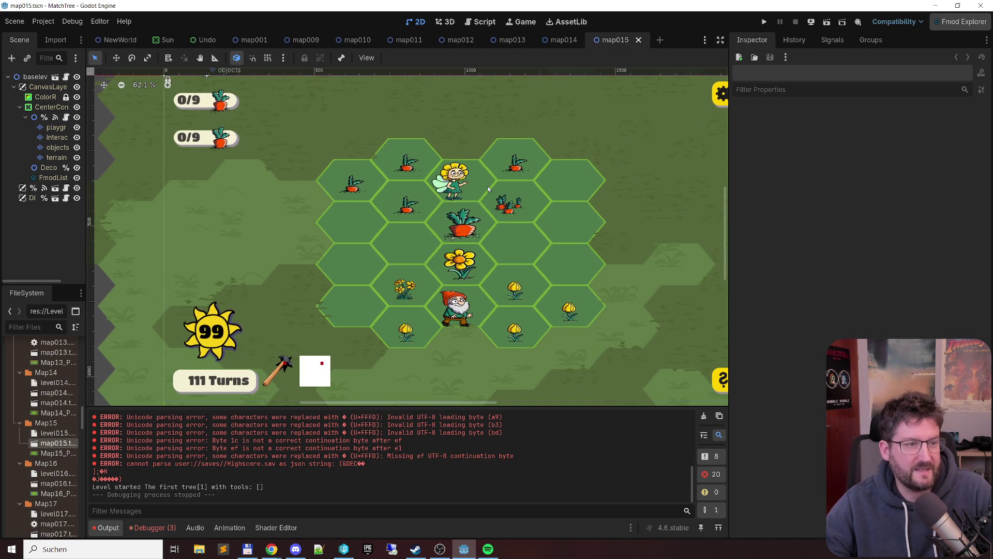
# Copy level 14's characters 'fairy, gnome' into level 15's Characters cell in the sheet
pyautogui.hotkey('alt', 'Tab')
pyautogui.click(315, 254)
pyautogui.hotkey('ctrl', 'c')
pyautogui.click(330, 264)
pyautogui.hotkey('ctrl', 'v')
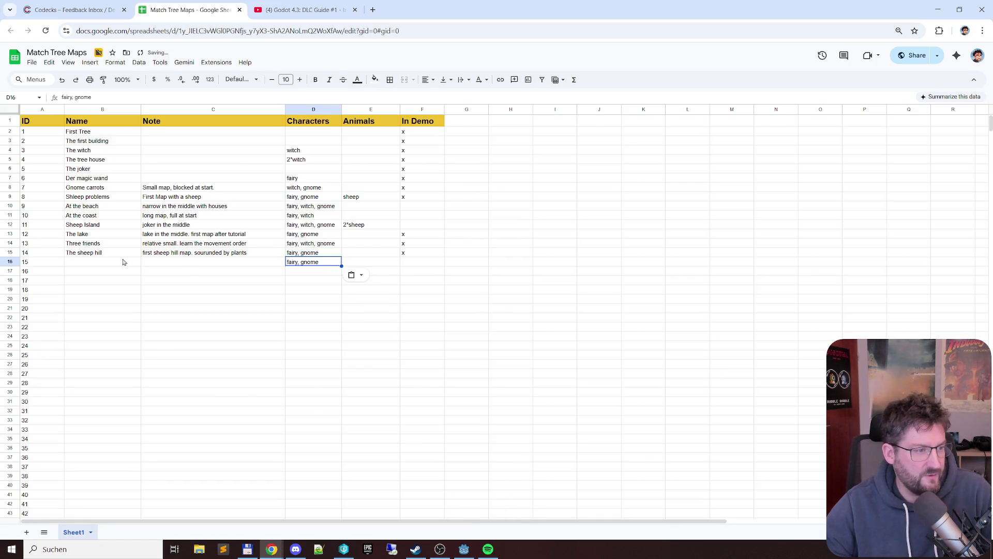
pyautogui.click(126, 261)
# Select and copy the level name Missplaced from the baselevel Level Info
pyautogui.hotkey('alt', 'Tab')
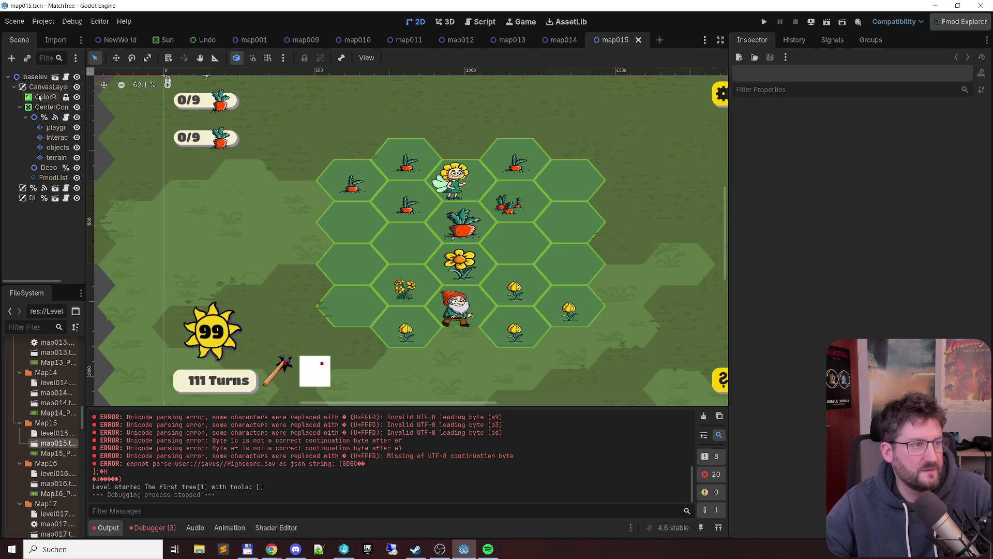
pyautogui.click(48, 87)
pyautogui.click(35, 76)
pyautogui.click(913, 125)
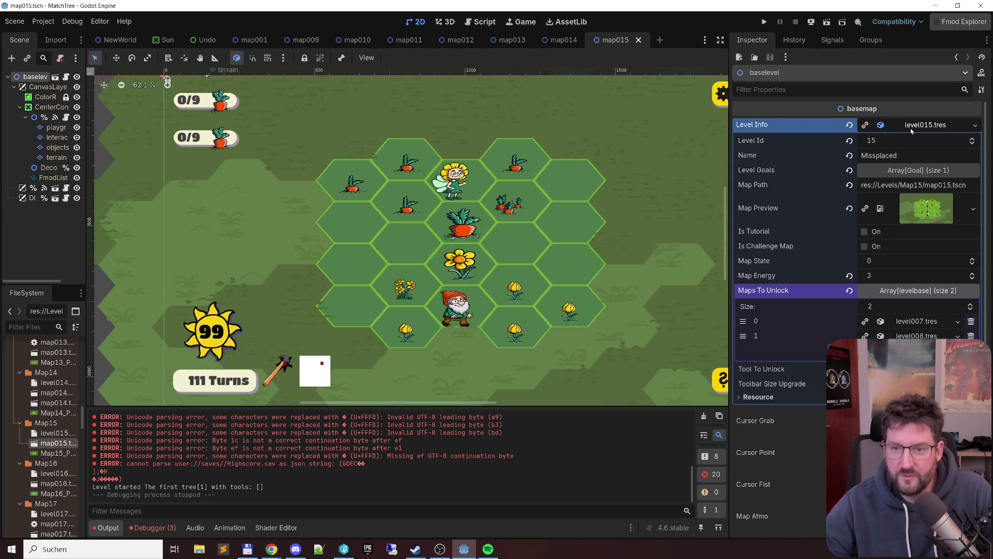
pyautogui.click(910, 161)
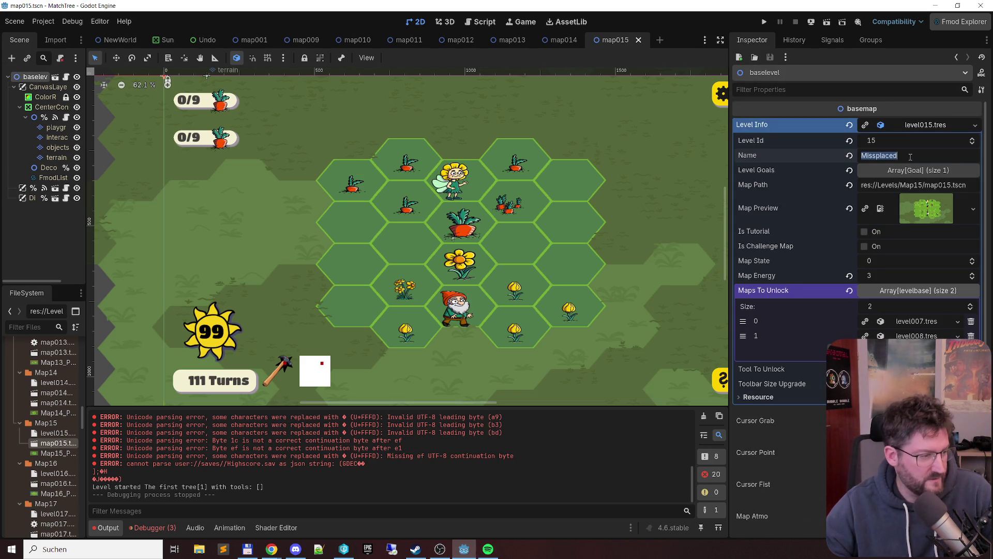
pyautogui.hotkey('alt', 'Tab')
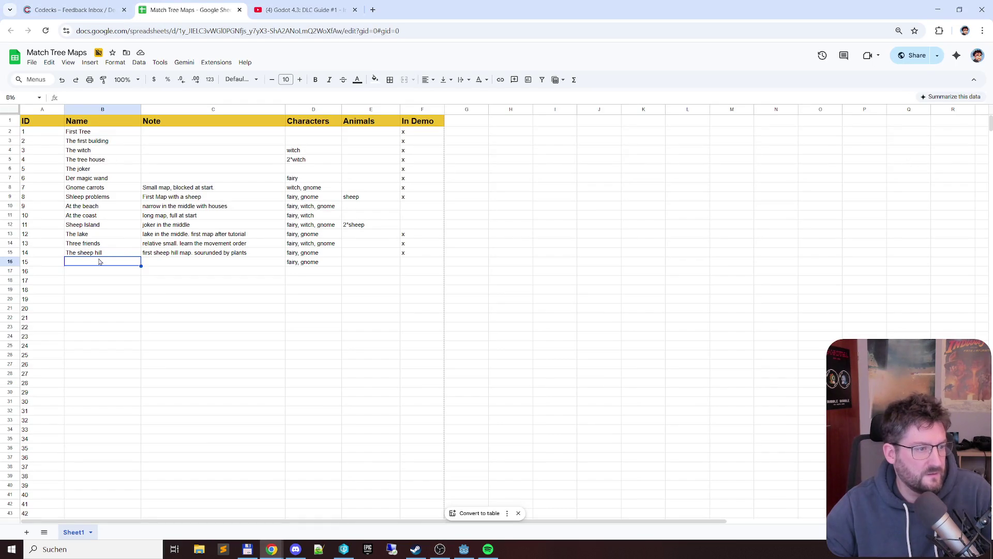
# Enter Missplaced with note 'Characters trapped on opposite side of their plants' and an In Demo x
pyautogui.hotkey('ctrl', 'v')
pyautogui.click(161, 261)
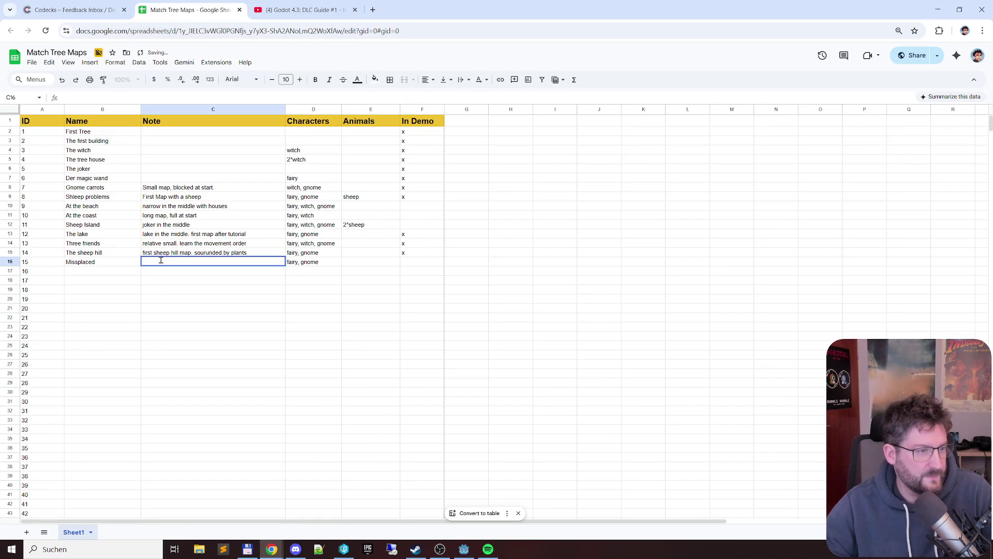
pyautogui.write('Chara')
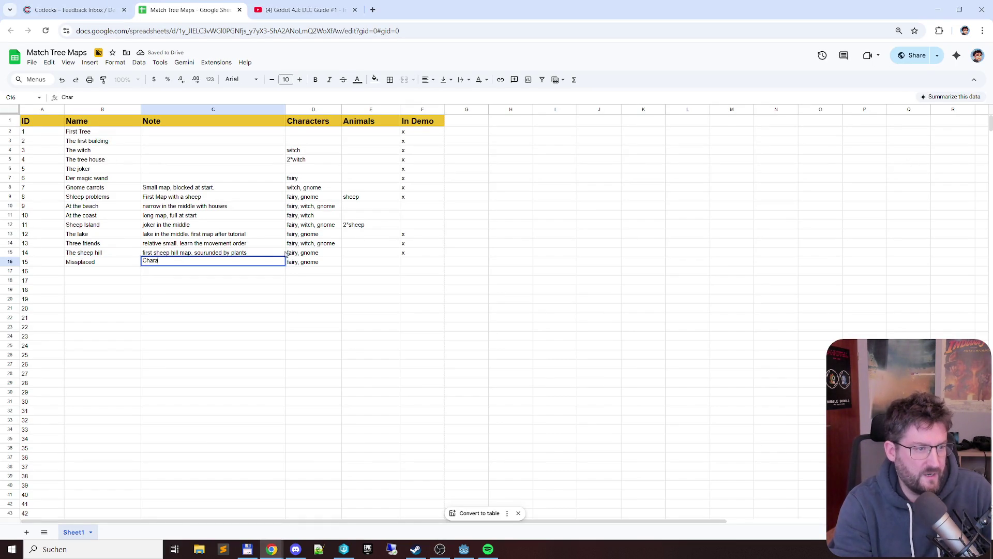
pyautogui.write('cters trapped on oppos')
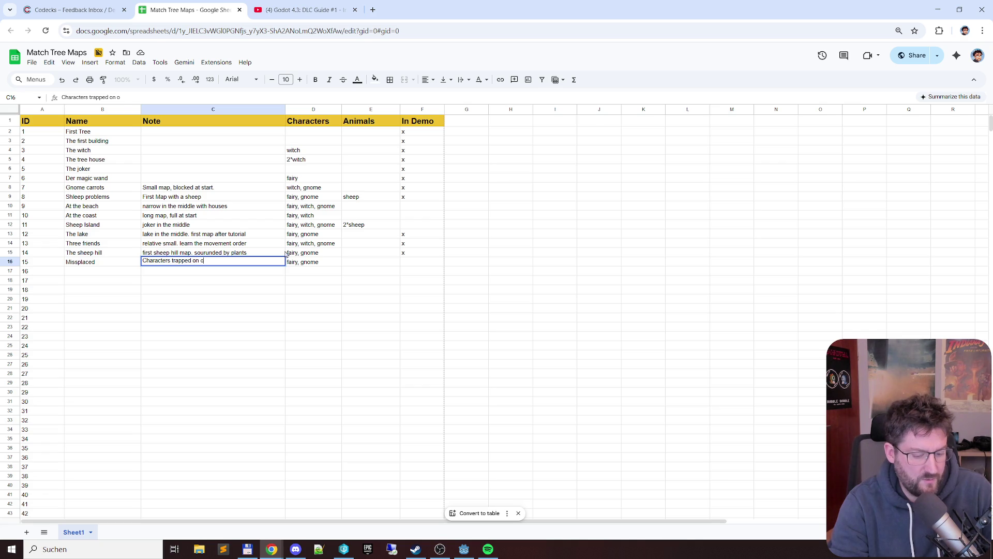
pyautogui.write('ite side of')
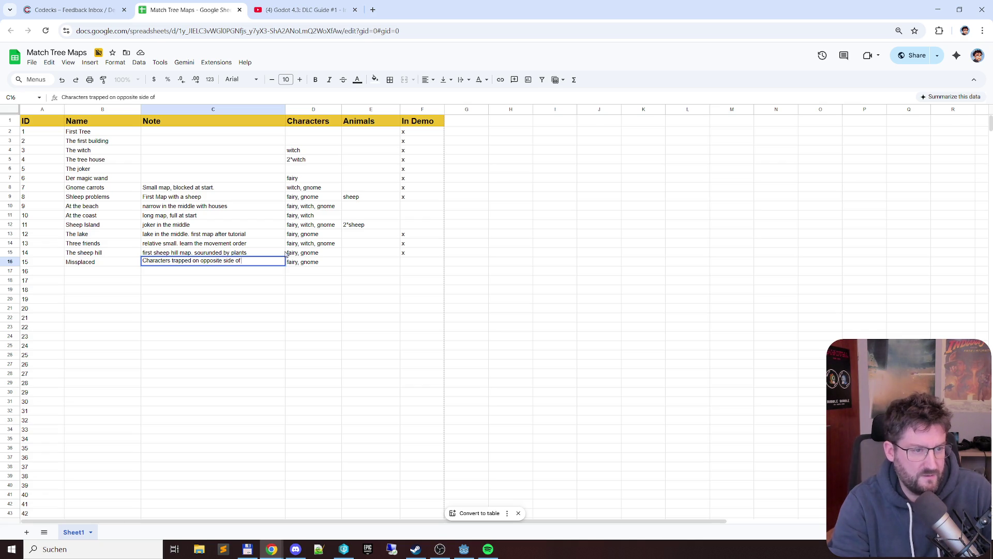
pyautogui.write(' their plants')
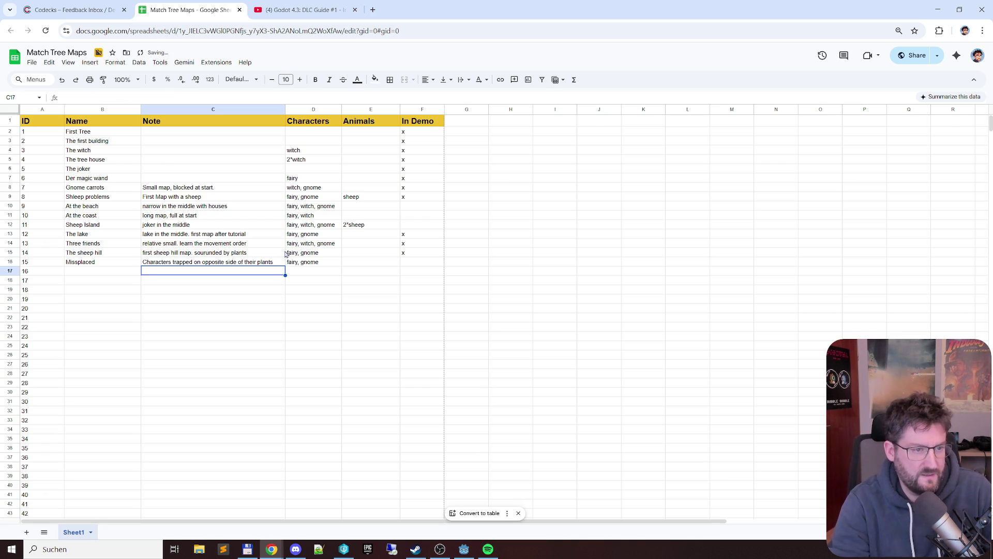
pyautogui.press('Tab')
pyautogui.press('Tab')
pyautogui.press('Tab')
pyautogui.write('x')
pyautogui.press('Return')
# Review the level 15 entries and earlier names, then select level 16's Name cell
pyautogui.press('Left')
pyautogui.press('Left')
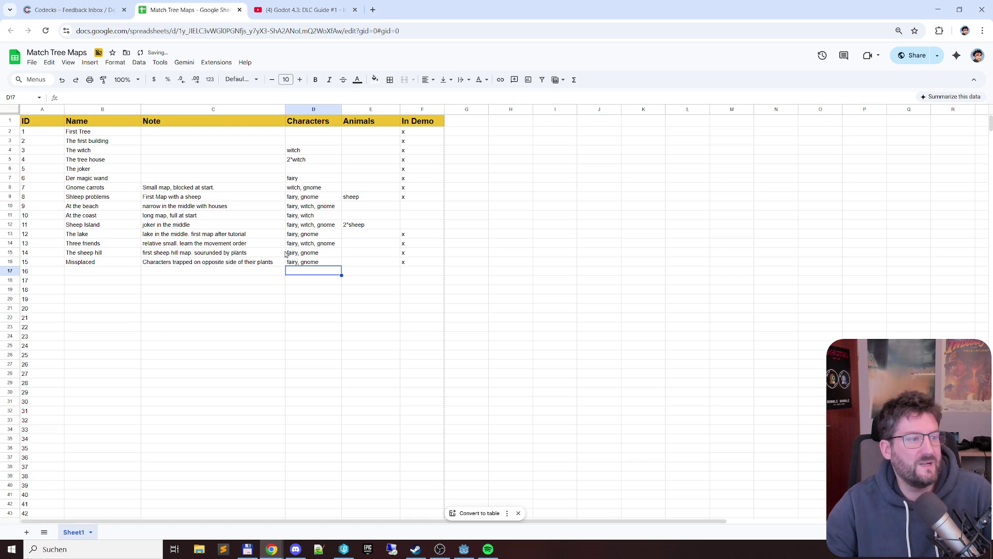
pyautogui.click(185, 260)
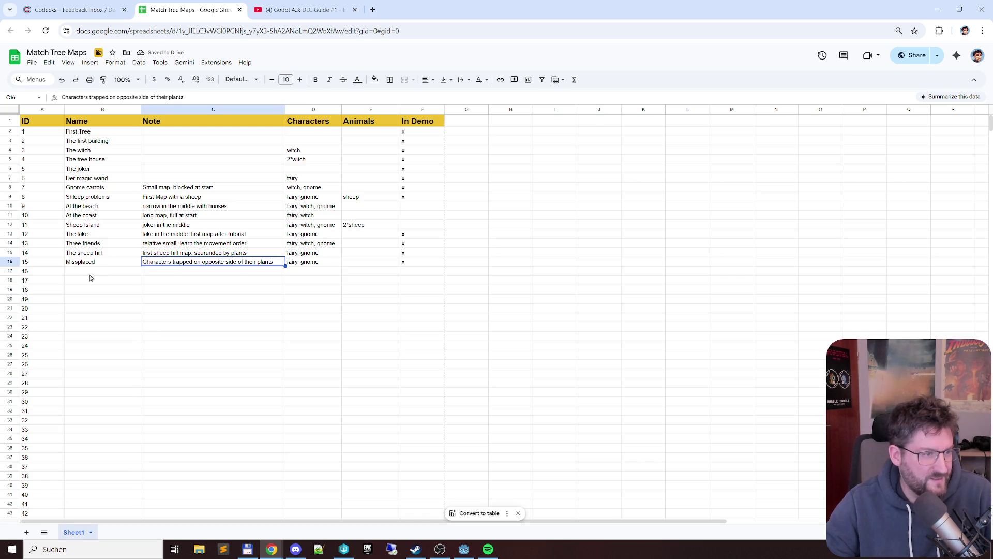
pyautogui.click(101, 265)
pyautogui.click(104, 274)
pyautogui.click(107, 267)
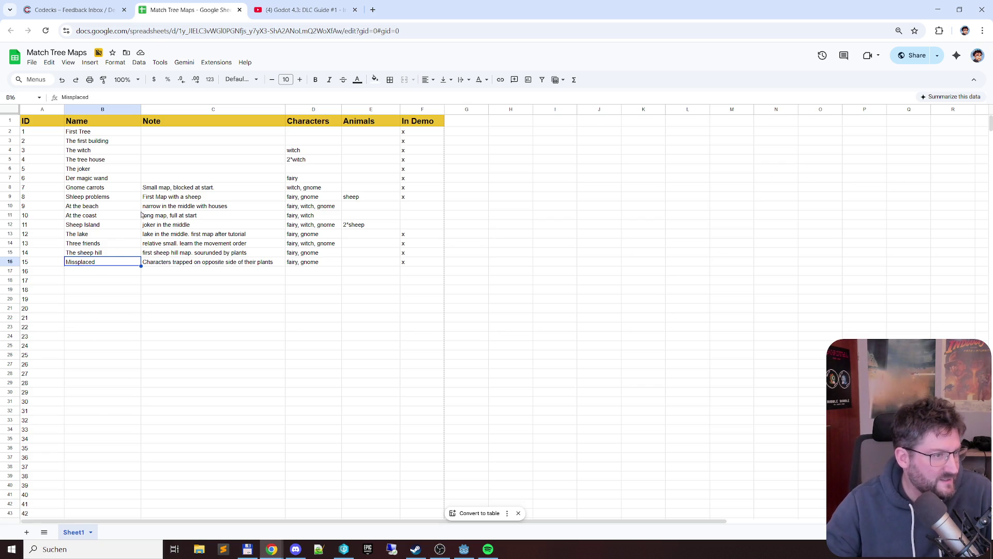
pyautogui.click(102, 208)
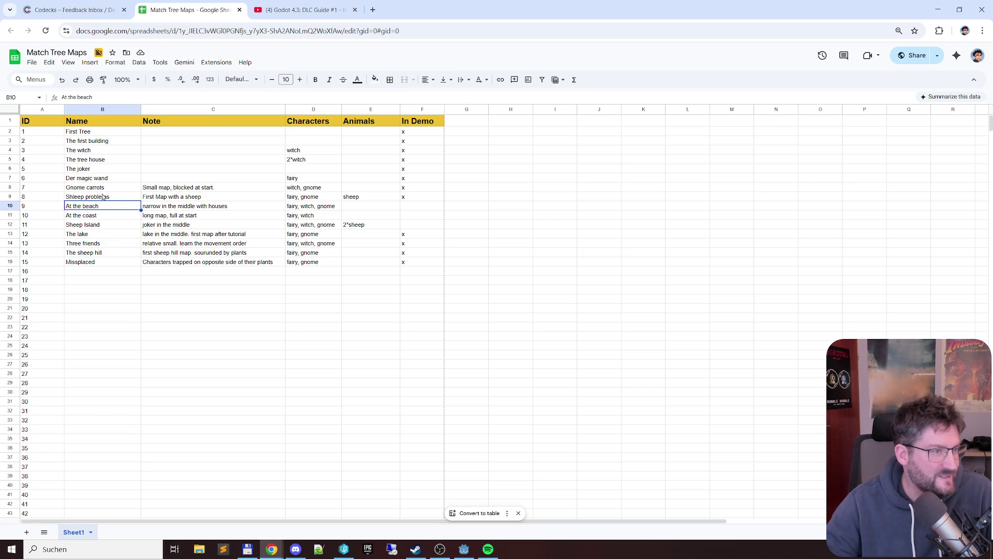
pyautogui.click(105, 238)
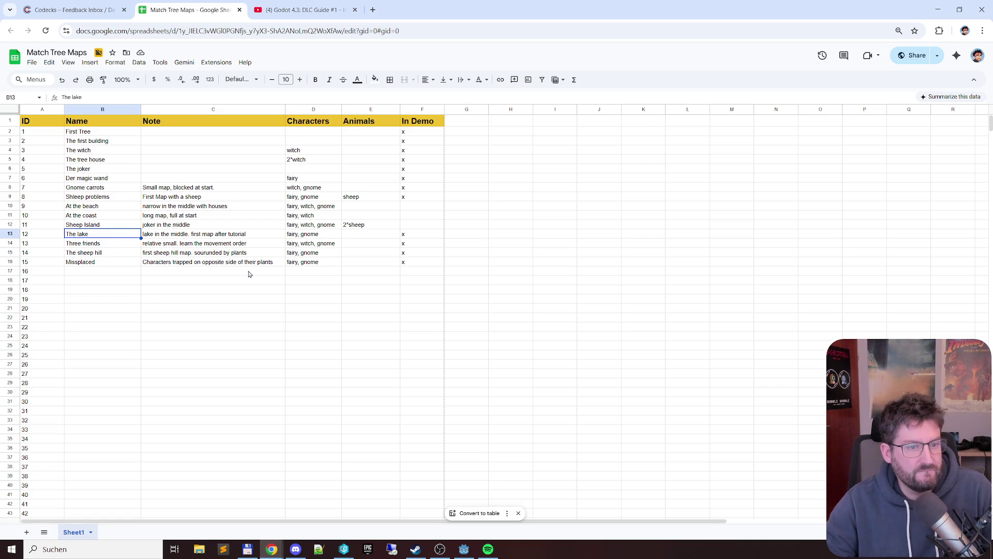
pyautogui.click(83, 273)
pyautogui.hotkey('alt', 'Tab')
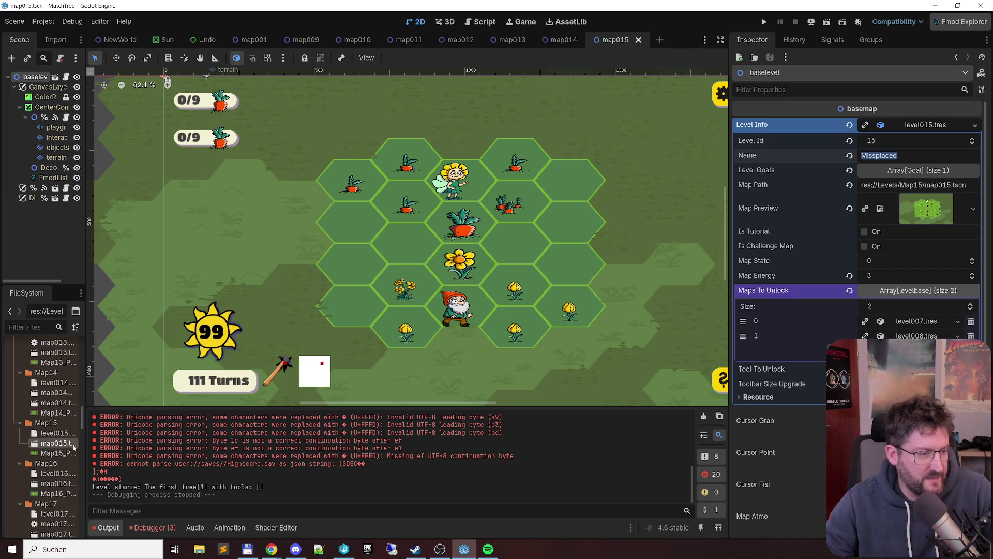
# Open map016 and copy its Level Info name, Trapped
pyautogui.doubleClick(56, 484)
pyautogui.scroll(-5, 468, 244)
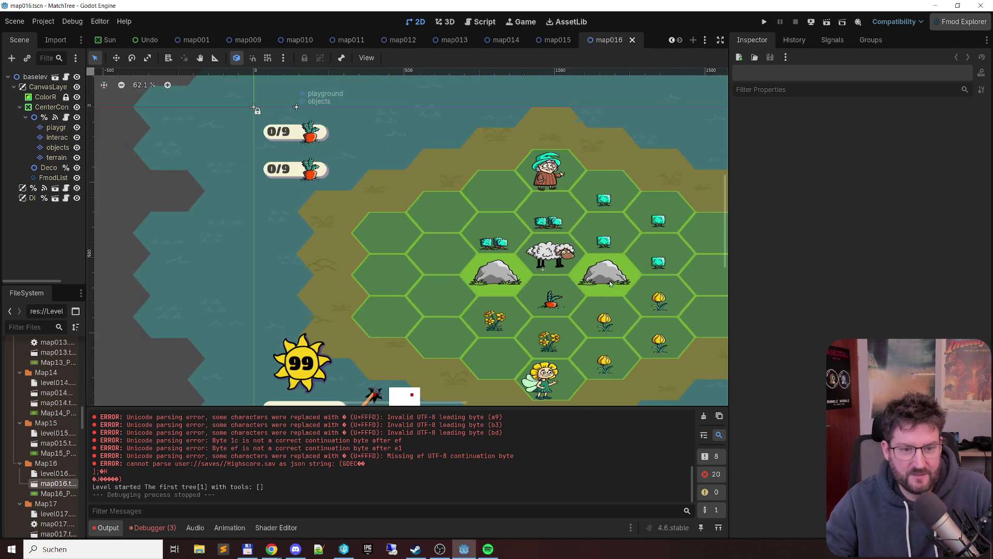
pyautogui.scroll(3, 468, 244)
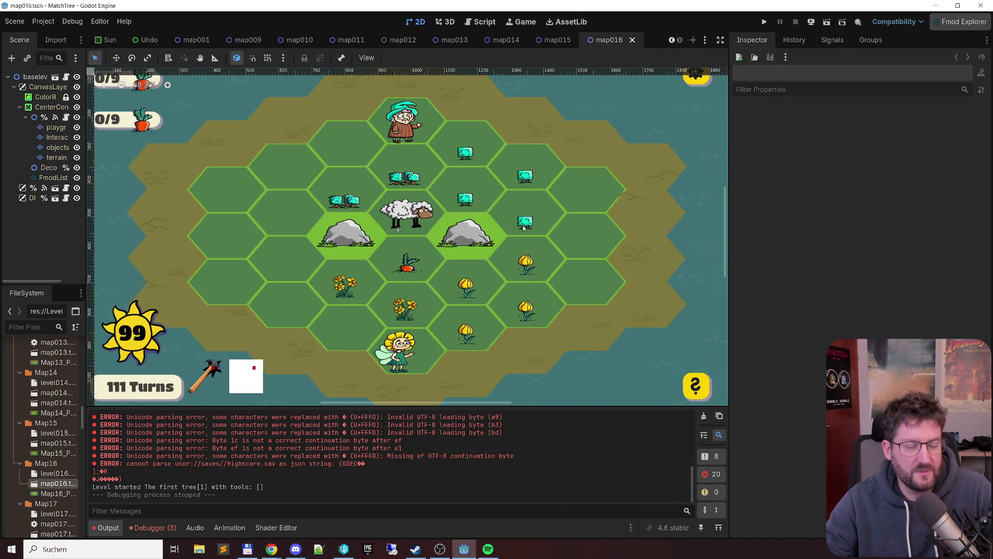
pyautogui.scroll(-2, 530, 225)
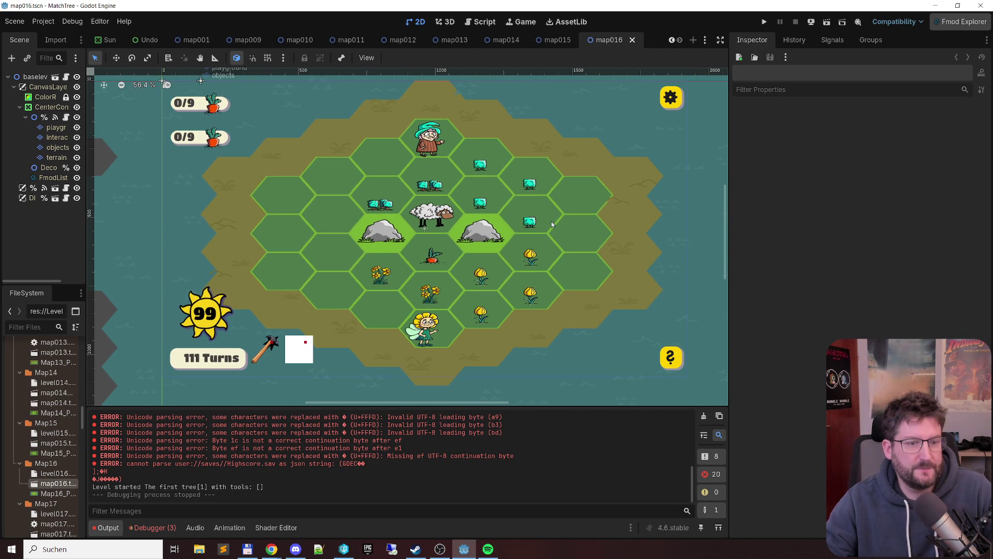
pyautogui.click(35, 76)
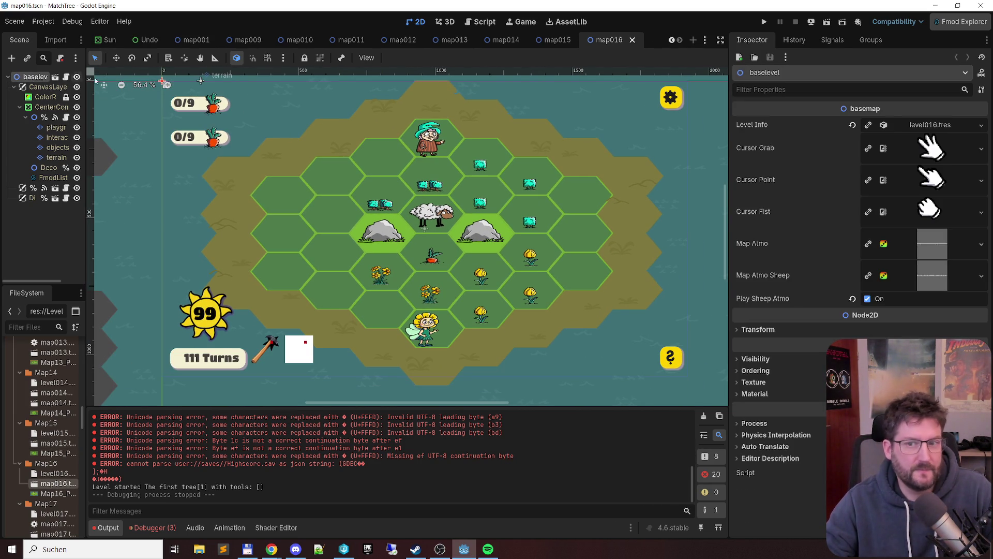
pyautogui.click(924, 126)
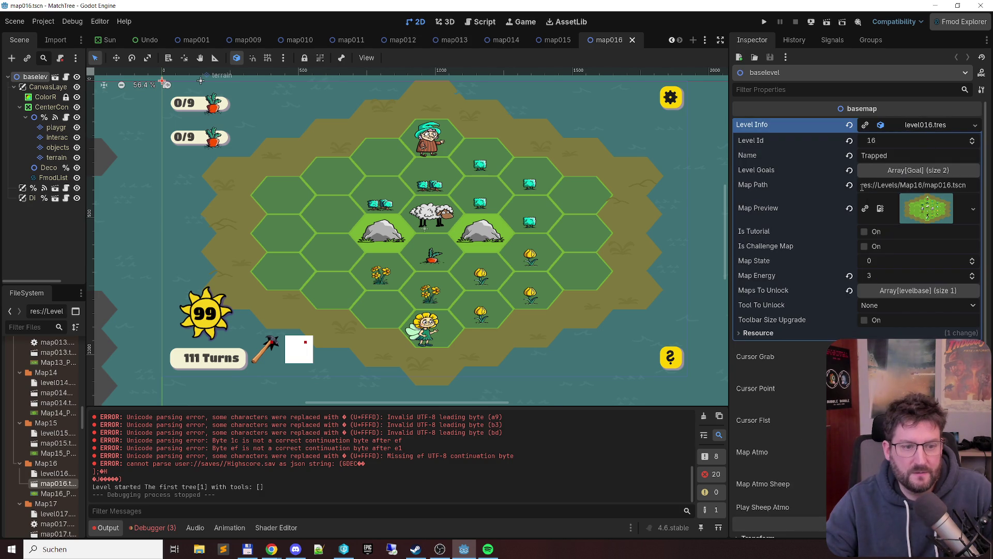
pyautogui.doubleClick(871, 154)
pyautogui.hotkey('ctrl', 'c')
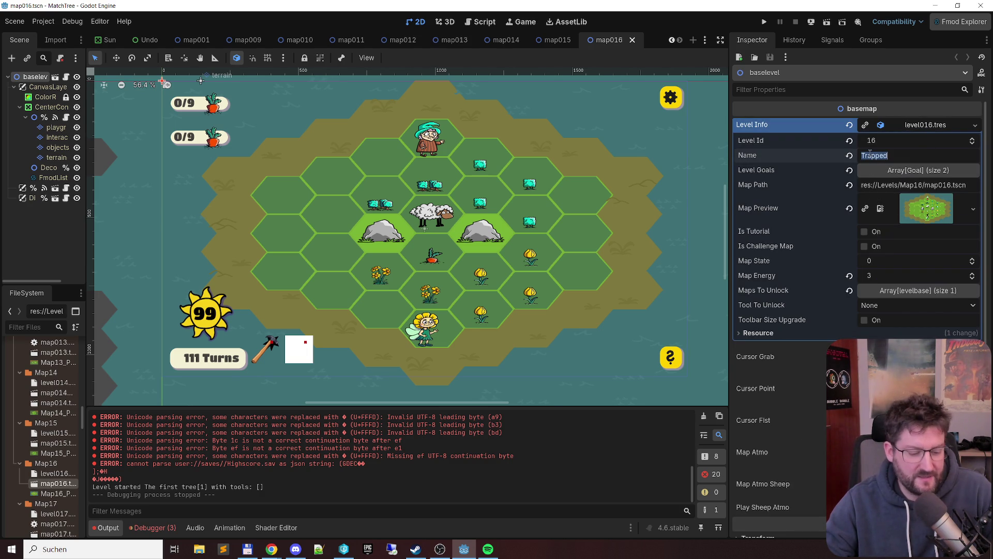
pyautogui.hotkey('alt', 'Tab')
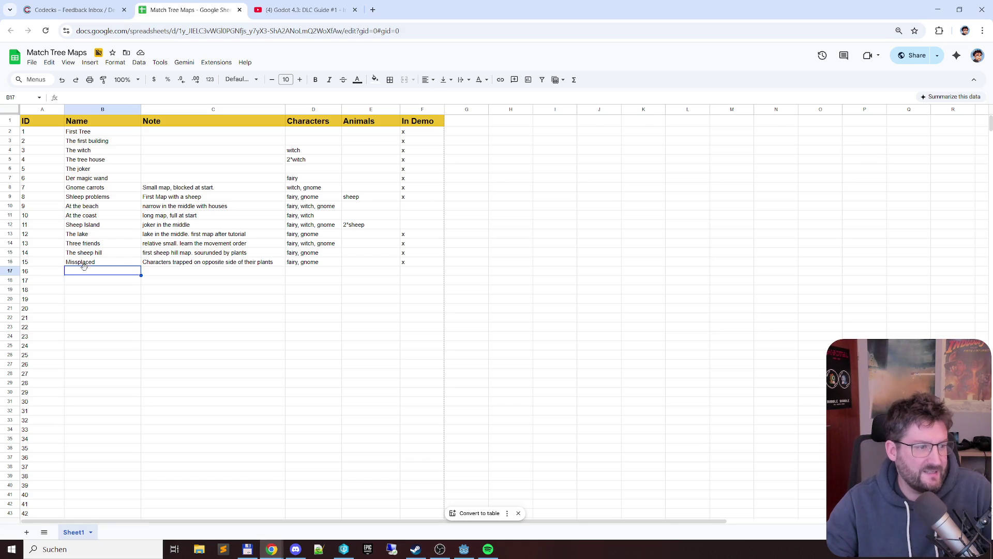
# Paste Trapped as level 16's name and write its note about the sheep trapped in the middle
pyautogui.hotkey('ctrl', 'v')
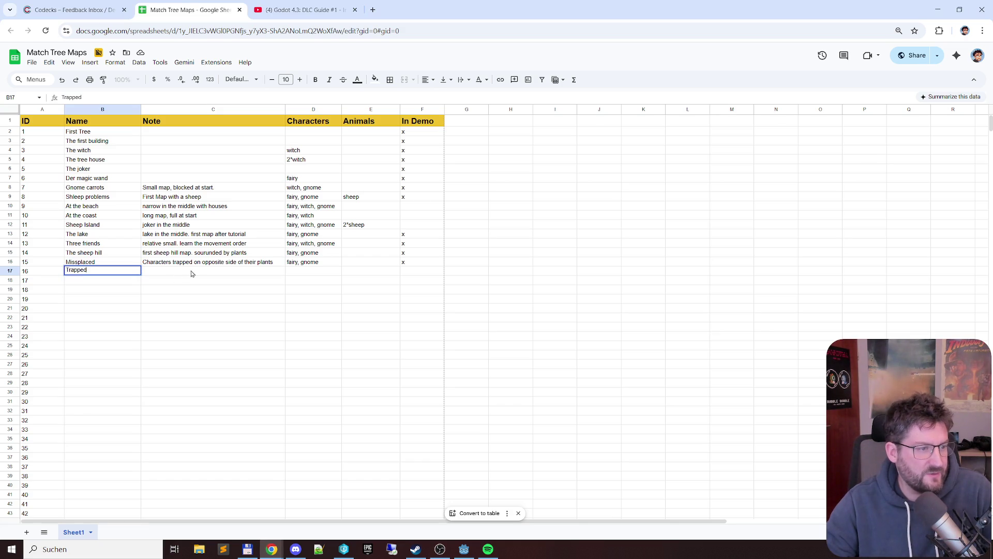
pyautogui.click(183, 271)
pyautogui.write('sheep trappe')
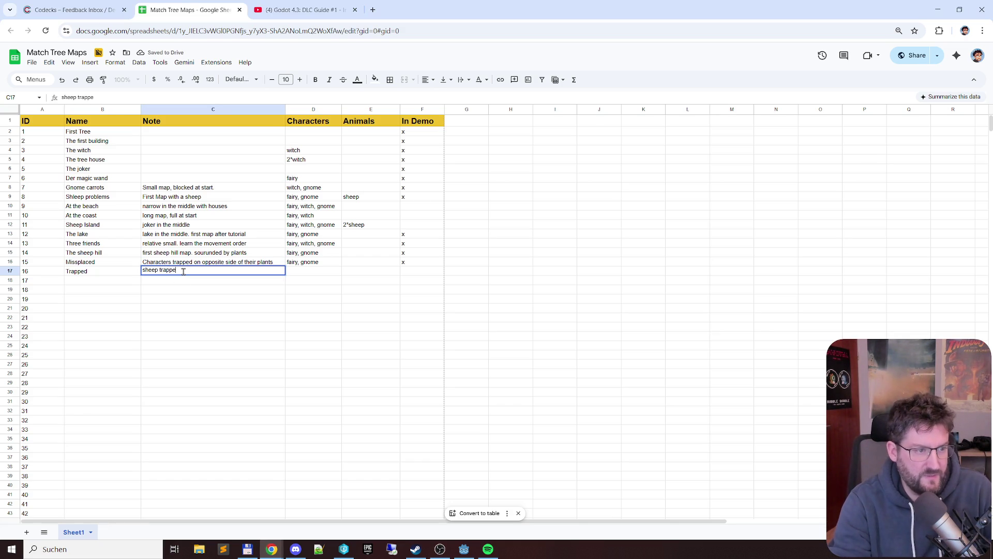
pyautogui.write('d in the middle')
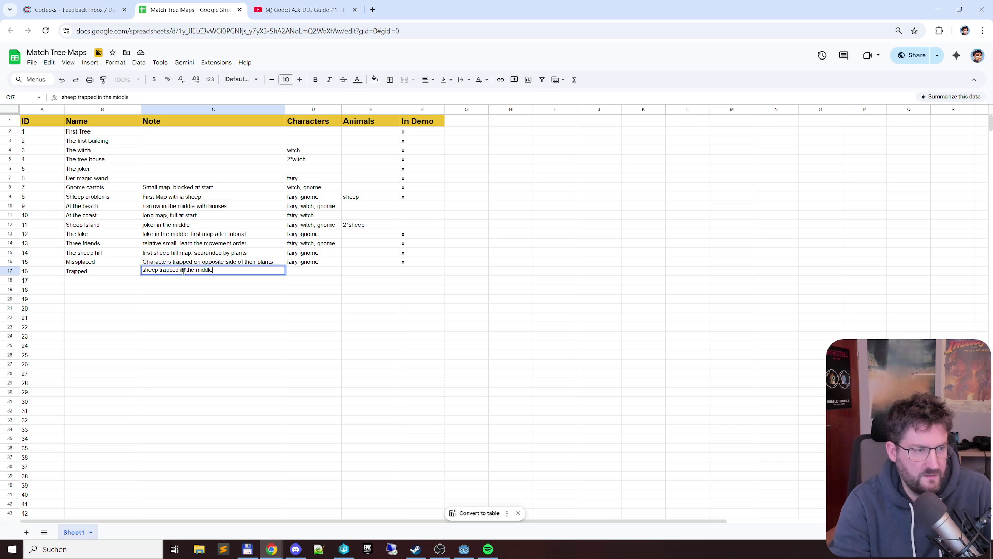
pyautogui.write('. stones. b')
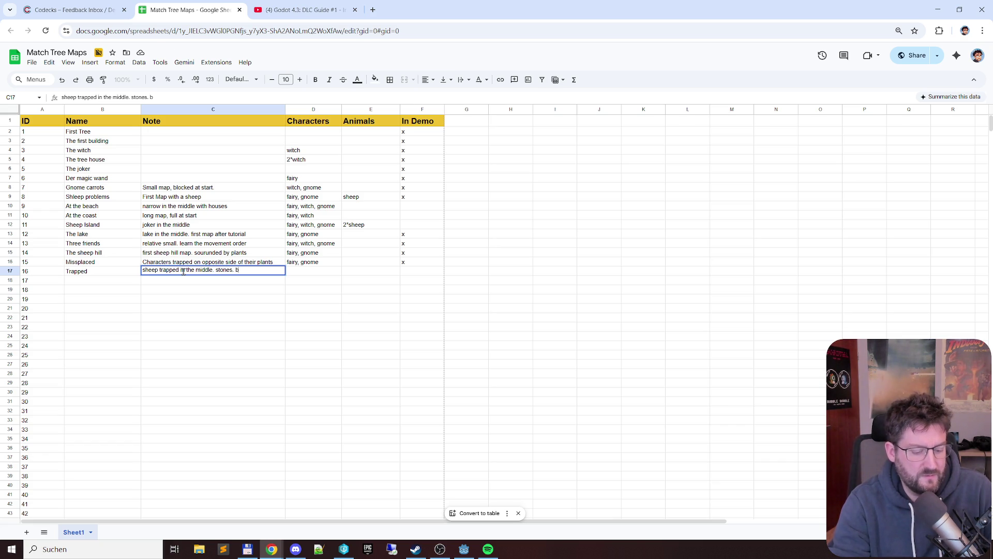
pyautogui.write('igger map')
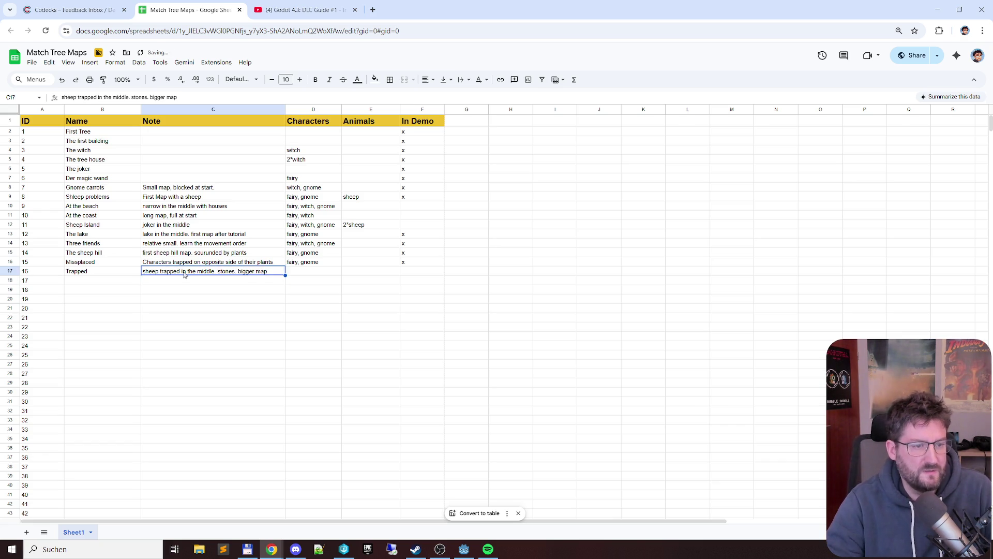
pyautogui.hotkey('alt', 'Tab')
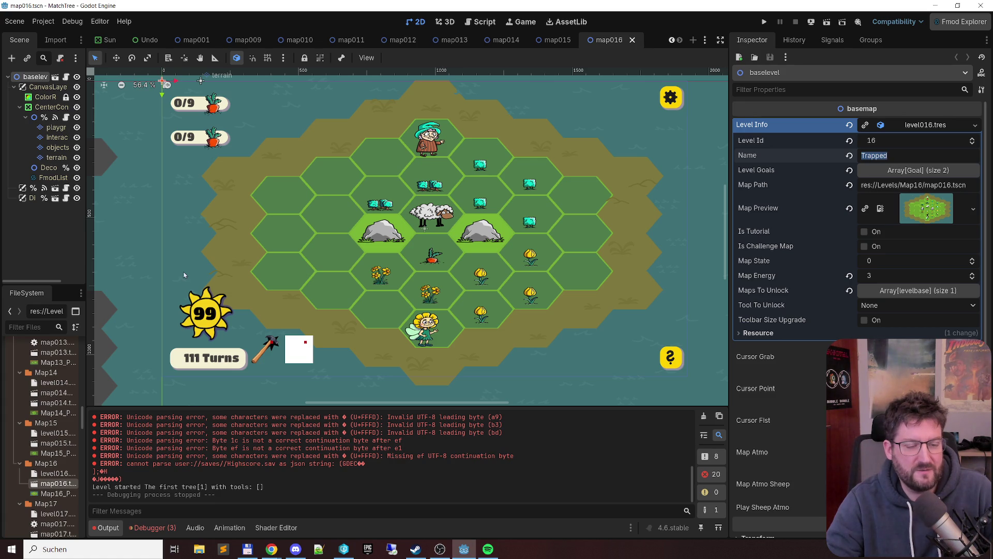
pyautogui.hotkey('alt', 'Tab')
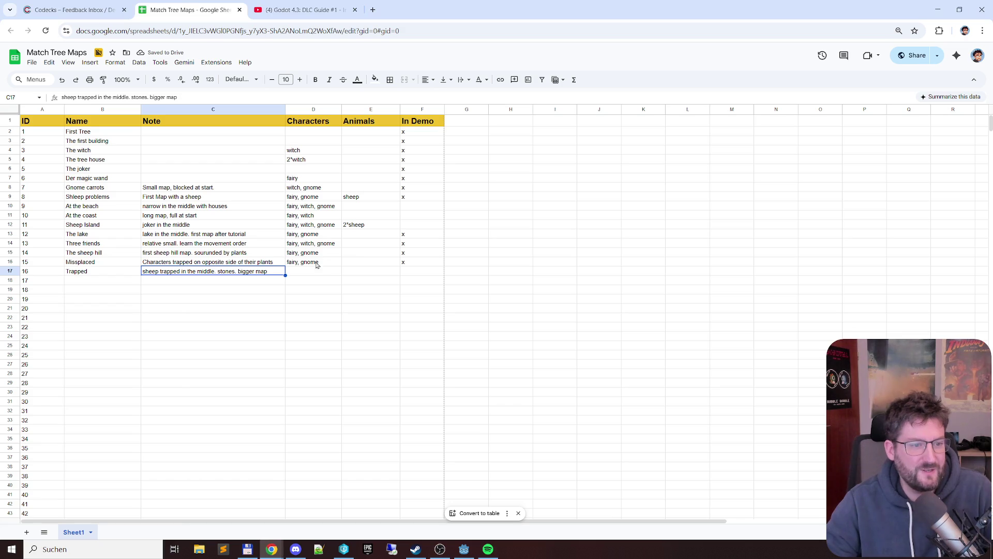
pyautogui.hotkey('alt', 'Tab')
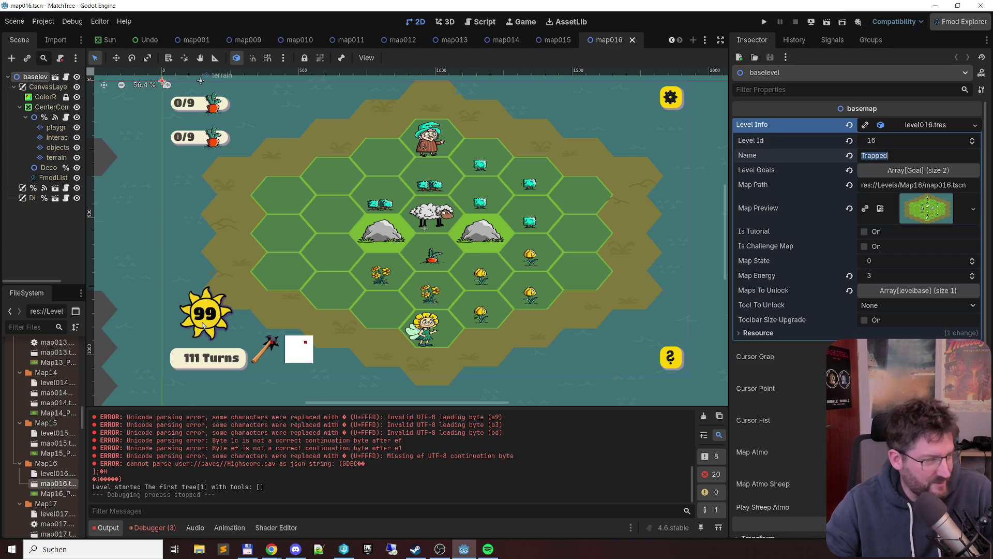
pyautogui.hotkey('alt', 'Tab')
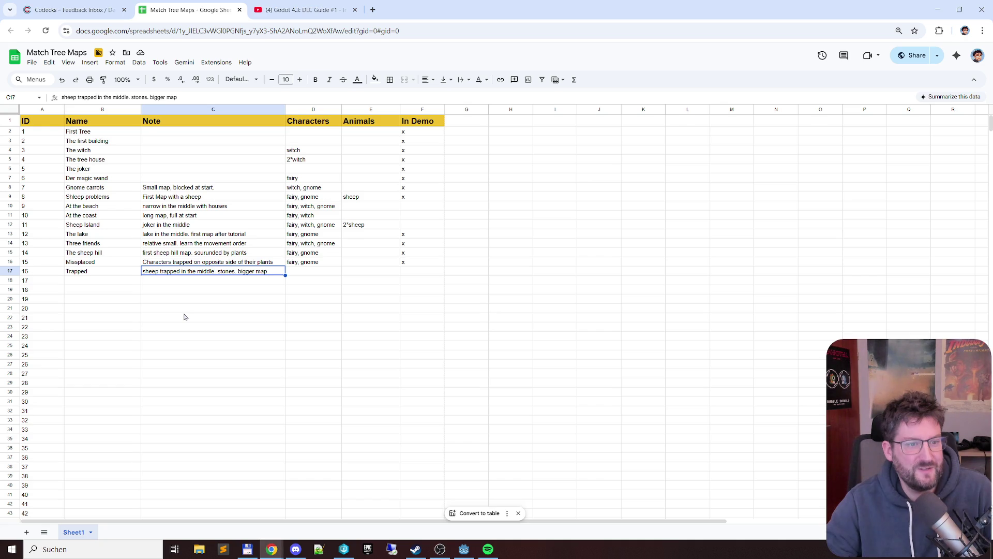
# Copy 'fairy, witch' into Trapped's Characters cell and mark it x for In Demo
pyautogui.click(329, 218)
pyautogui.hotkey('alt', 'Tab')
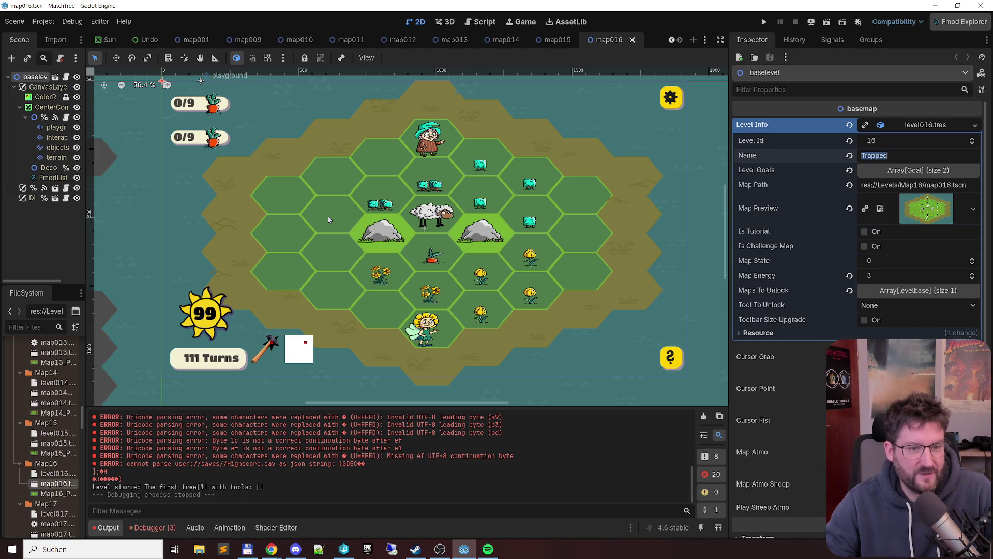
pyautogui.hotkey('alt', 'Tab')
pyautogui.hotkey('ctrl', 'c')
pyautogui.click(319, 271)
pyautogui.hotkey('ctrl', 'v')
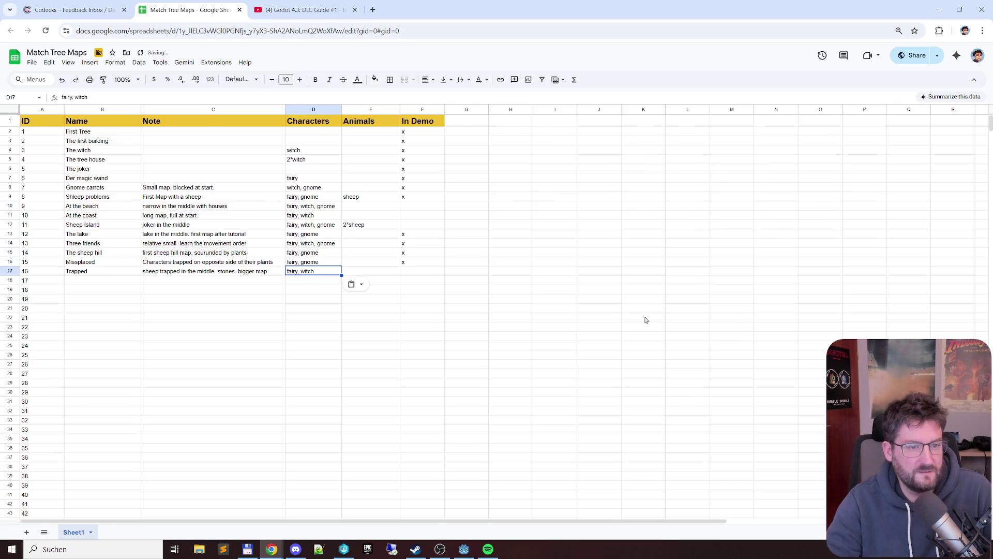
pyautogui.press('Down')
pyautogui.press('Up')
pyautogui.press('Right')
pyautogui.press('Right')
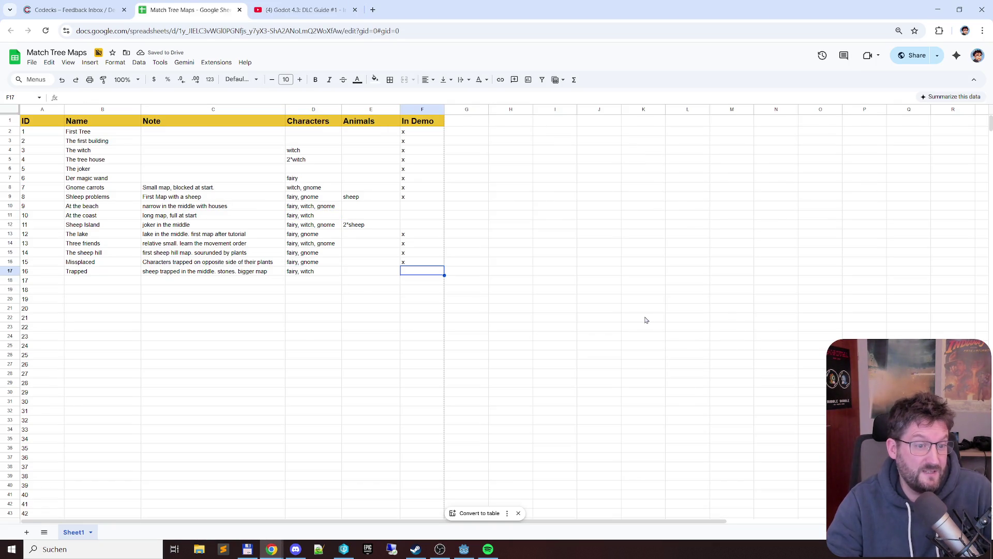
pyautogui.write('x')
pyautogui.press('Return')
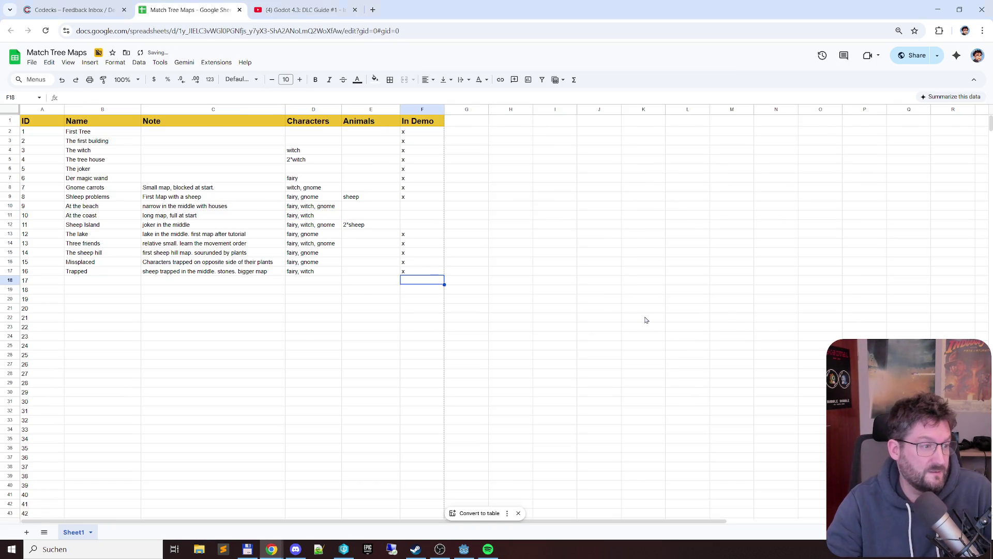
pyautogui.hotkey('alt', 'Tab')
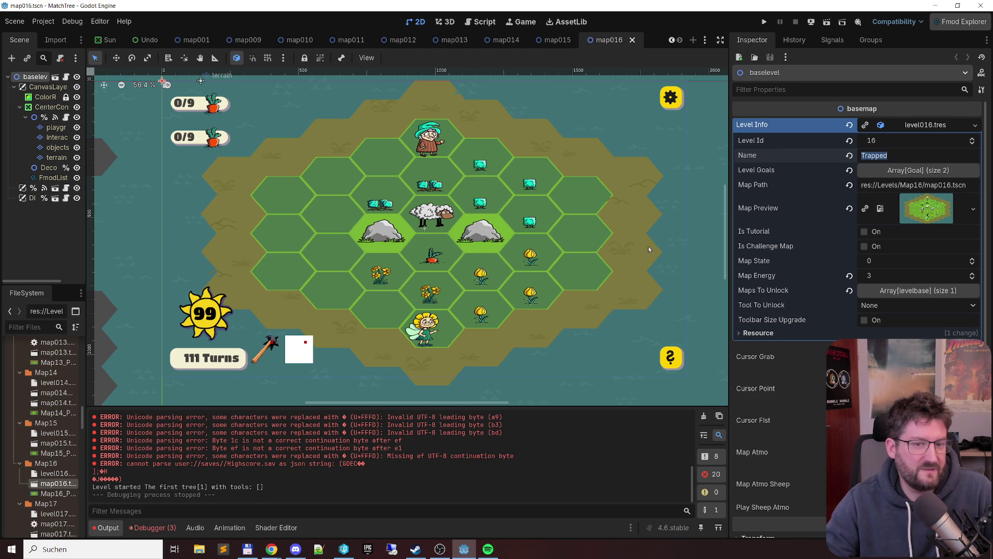
# Open map017 and select its Level Info name Stonhenge to copy
pyautogui.scroll(-5, 642, 248)
pyautogui.scroll(4, 551, 243)
pyautogui.scroll(-2, 38, 434)
pyautogui.scroll(-2, 38, 434)
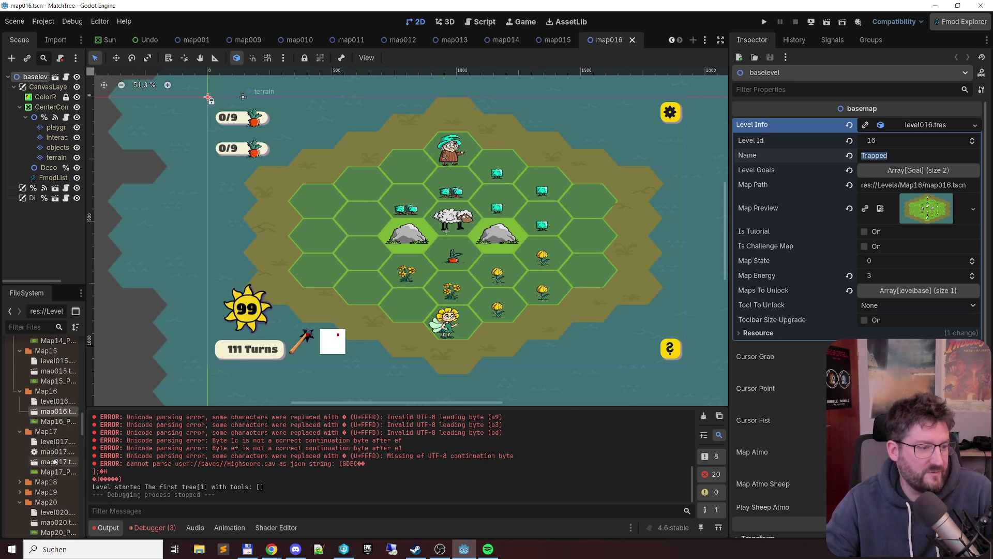
pyautogui.doubleClick(55, 461)
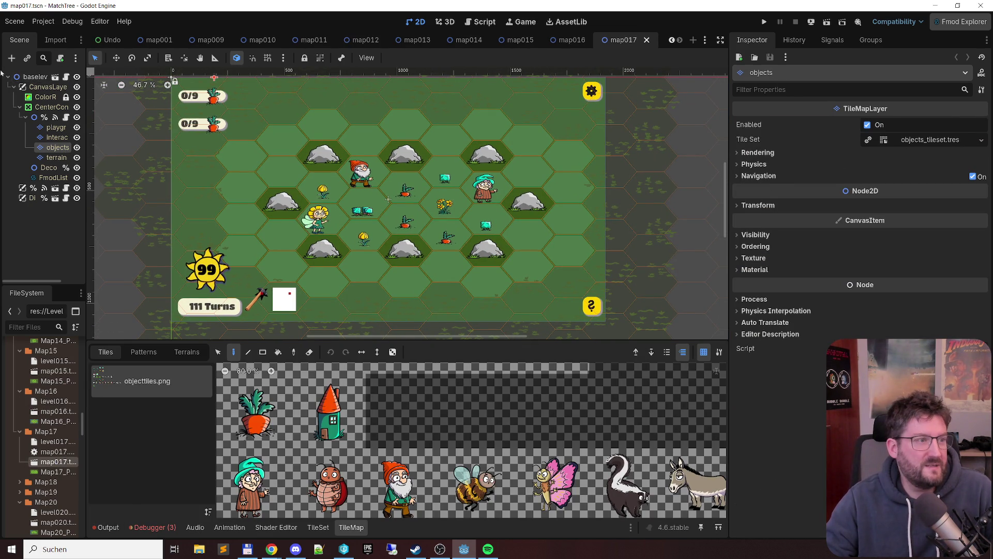
pyautogui.click(21, 76)
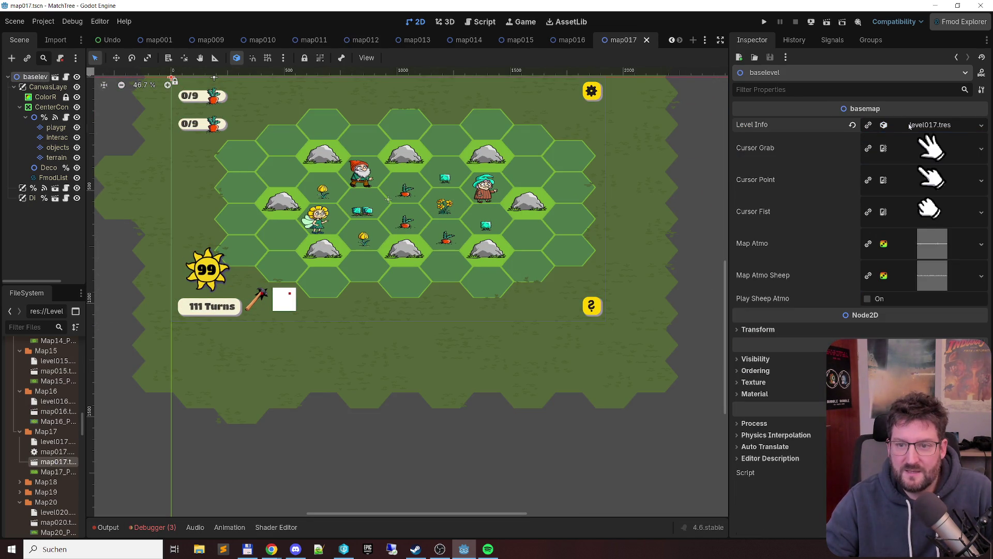
pyautogui.click(926, 125)
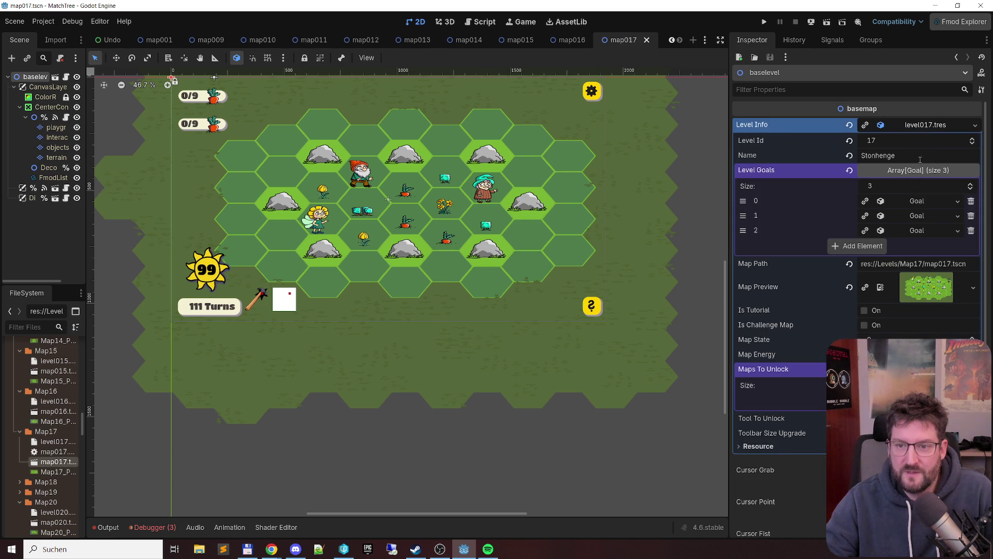
pyautogui.click(816, 150)
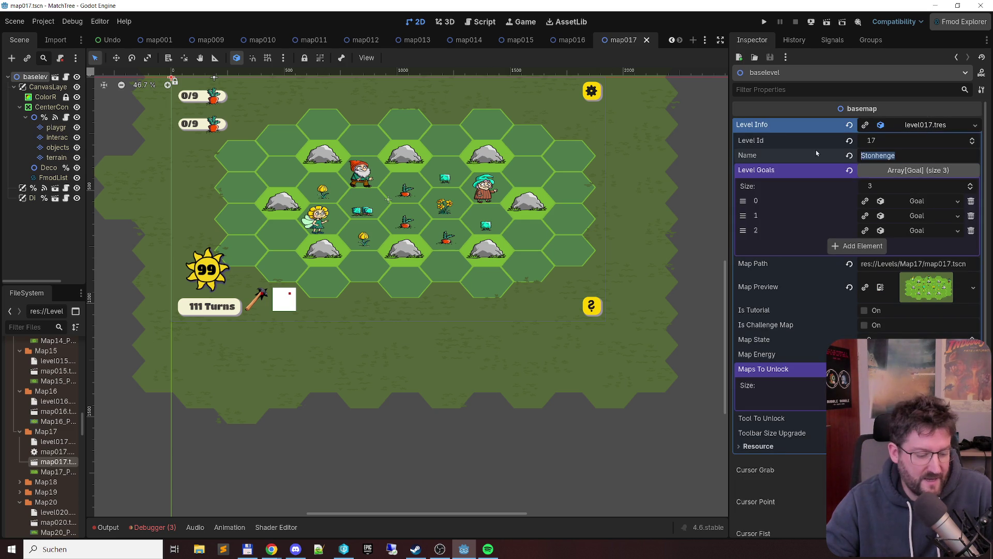
pyautogui.hotkey('alt', 'Tab')
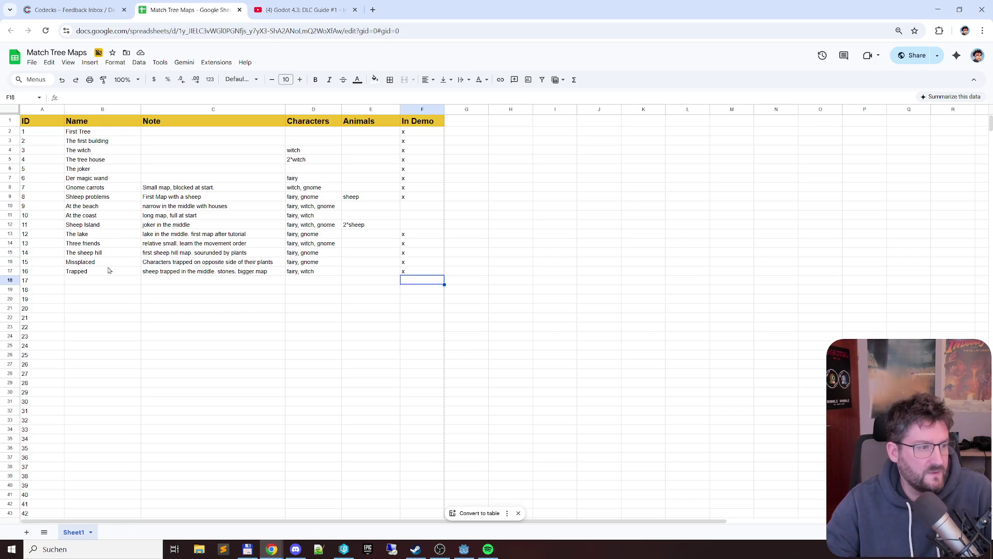
# Paste Stonhenge as level 17's name
pyautogui.click(89, 281)
pyautogui.hotkey('ctrl', 'v')
pyautogui.click(214, 283)
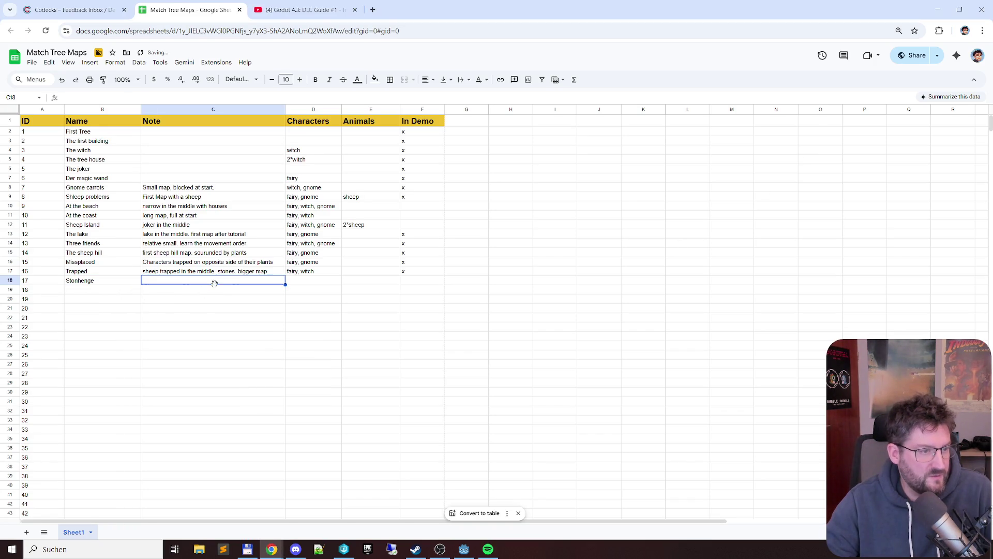
# Insert a new Dark column before In Demo and mark Stonhenge with an x
pyautogui.rightClick(412, 111)
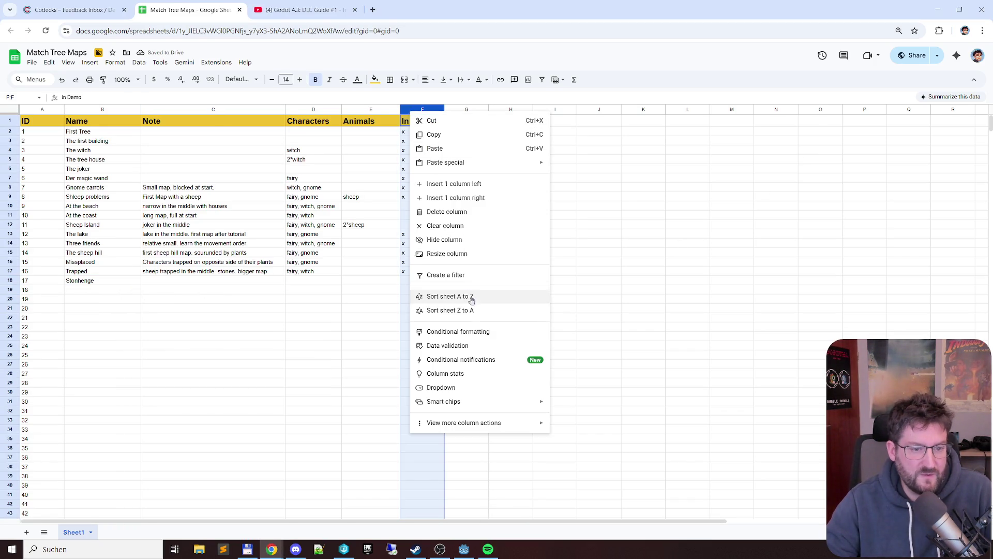
pyautogui.click(470, 184)
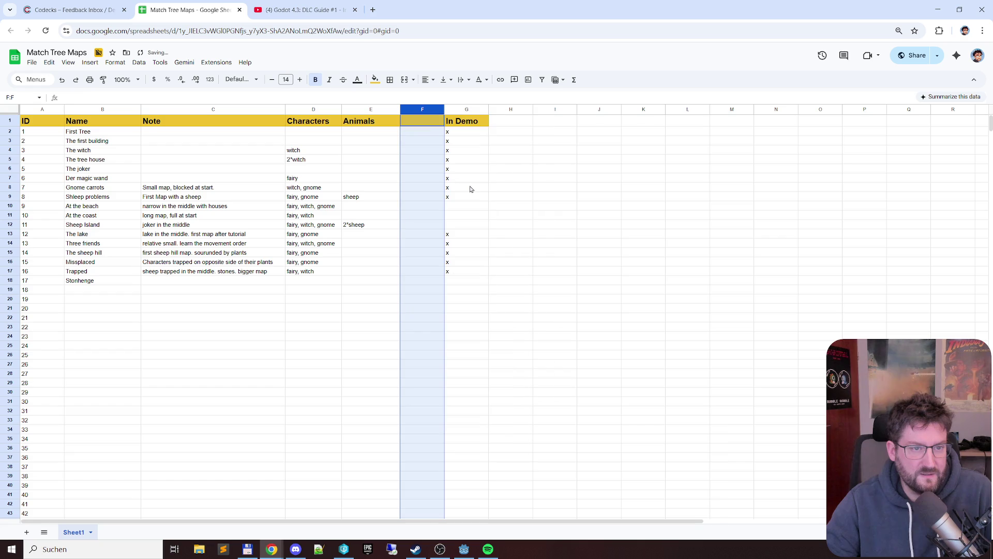
pyautogui.click(419, 125)
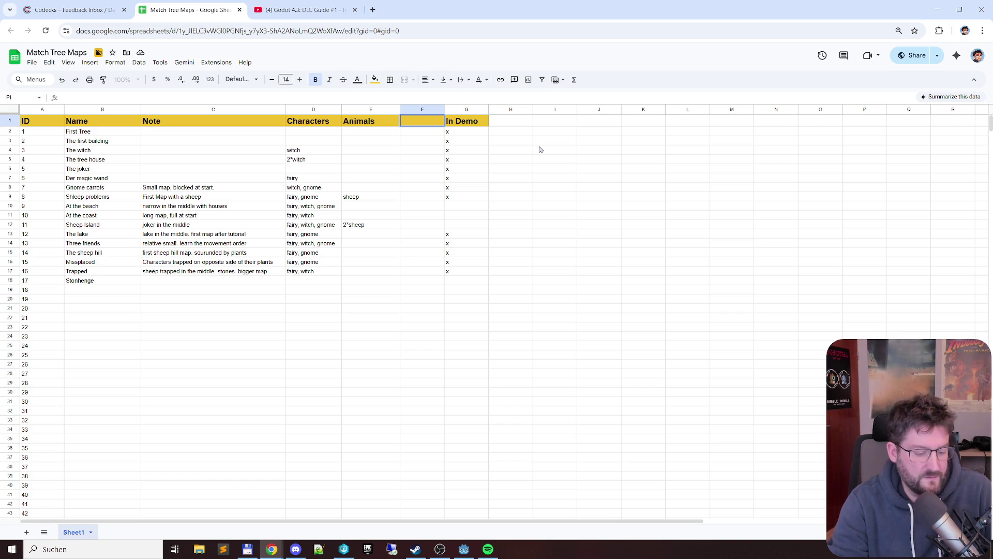
pyautogui.write('Dark')
pyautogui.press('Return')
pyautogui.press('Down')
pyautogui.press('Down')
pyautogui.press('Down')
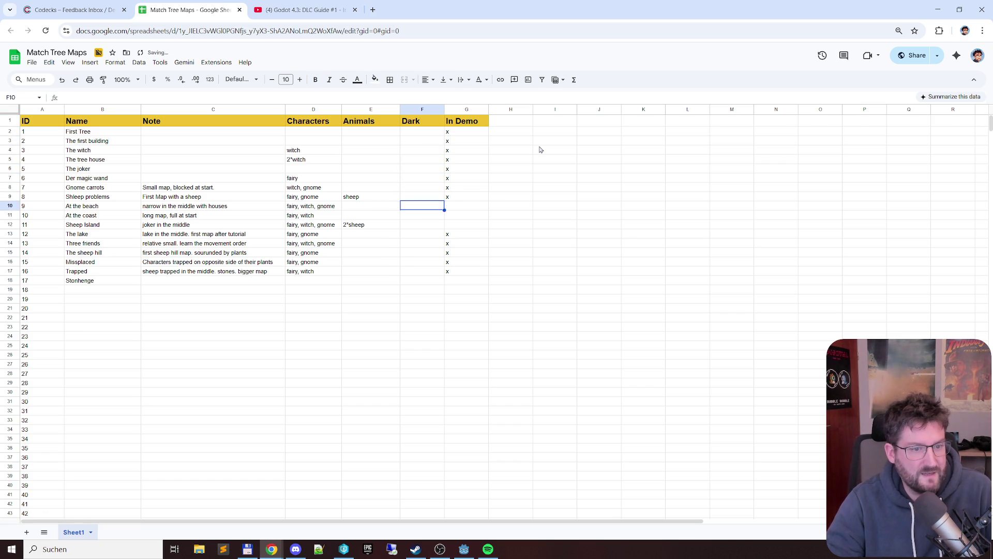
pyautogui.press('Down')
pyautogui.press('Down')
pyautogui.press('Down')
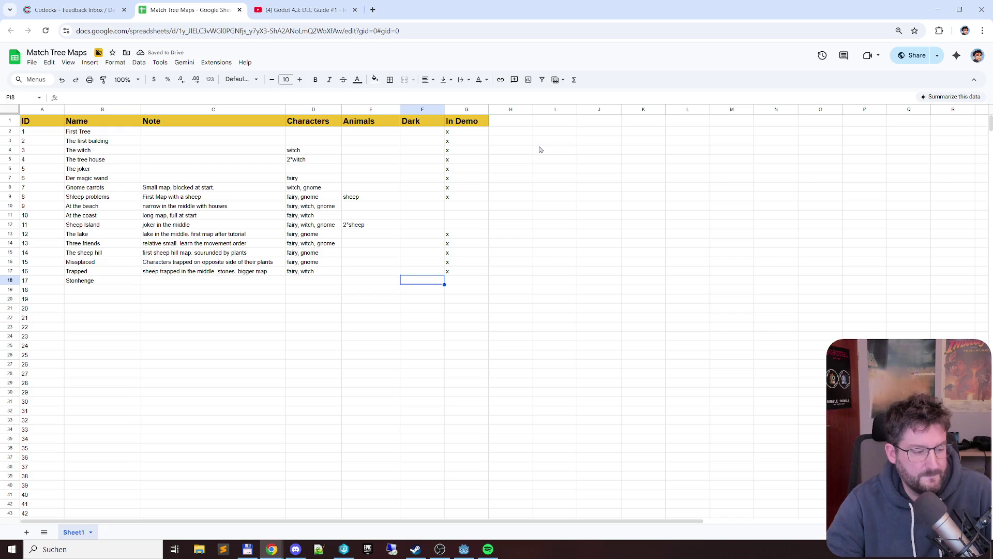
pyautogui.write('x')
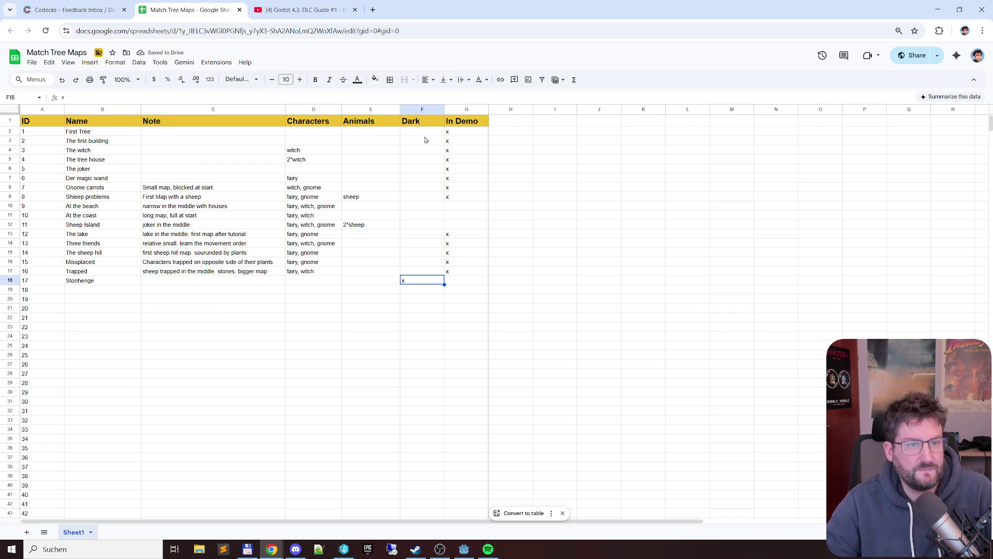
# Centre the Dark and In Demo columns, keeping their headers left-aligned
pyautogui.click(419, 110)
pyautogui.keyDown('shift'); pyautogui.click(448, 109); pyautogui.keyUp('shift')
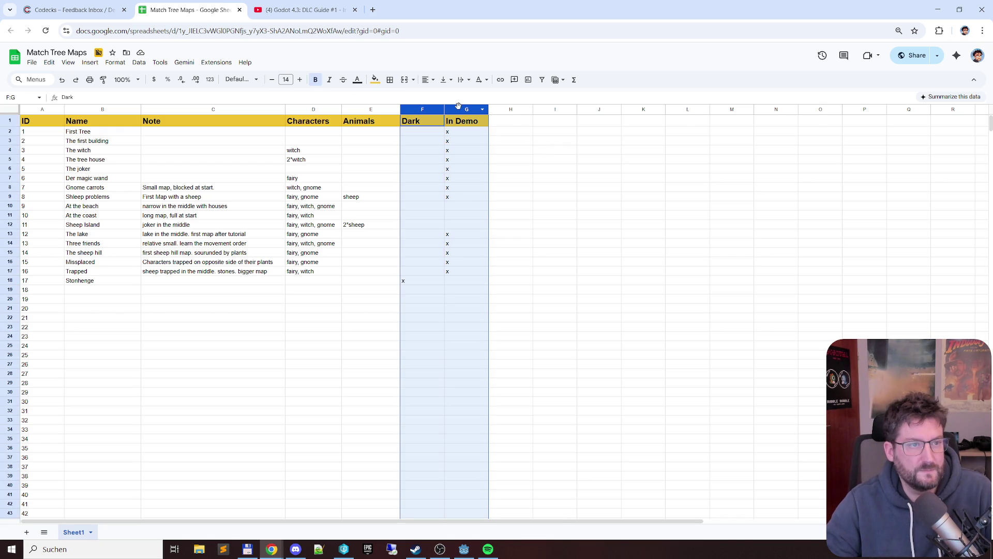
pyautogui.click(426, 79)
pyautogui.click(443, 95)
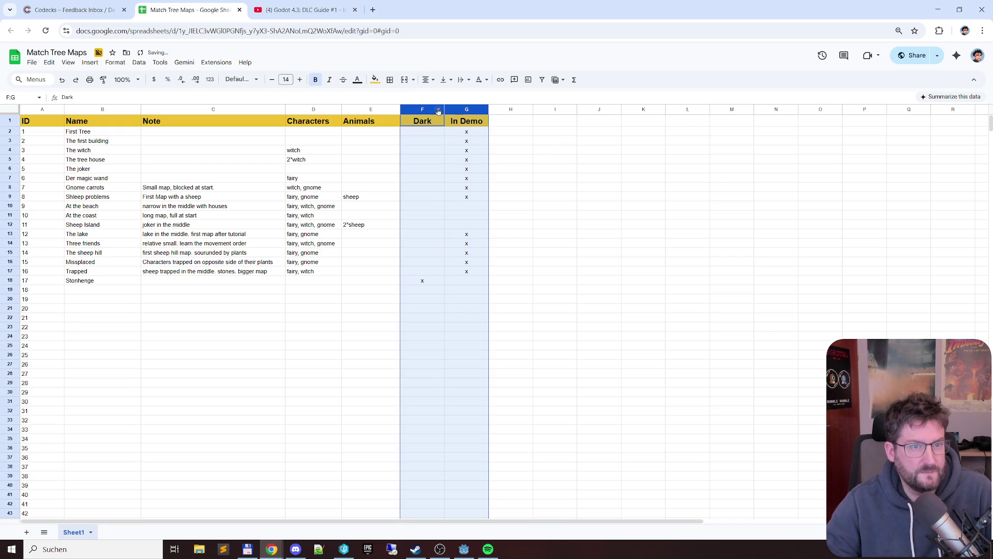
pyautogui.click(431, 121)
pyautogui.keyDown('shift'); pyautogui.click(477, 120); pyautogui.keyUp('shift')
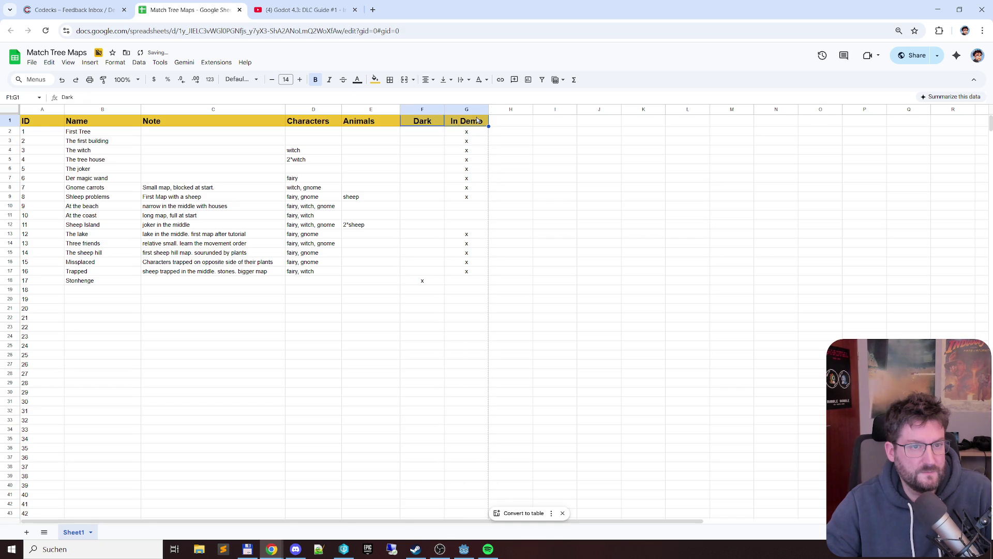
pyautogui.click(427, 80)
pyautogui.click(429, 96)
pyautogui.click(531, 186)
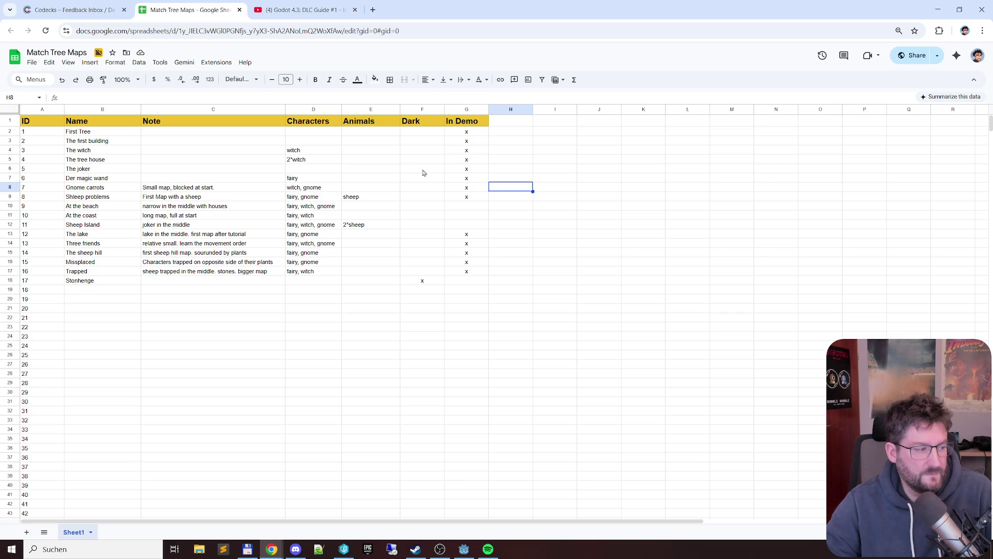
pyautogui.hotkey('alt', 'Tab')
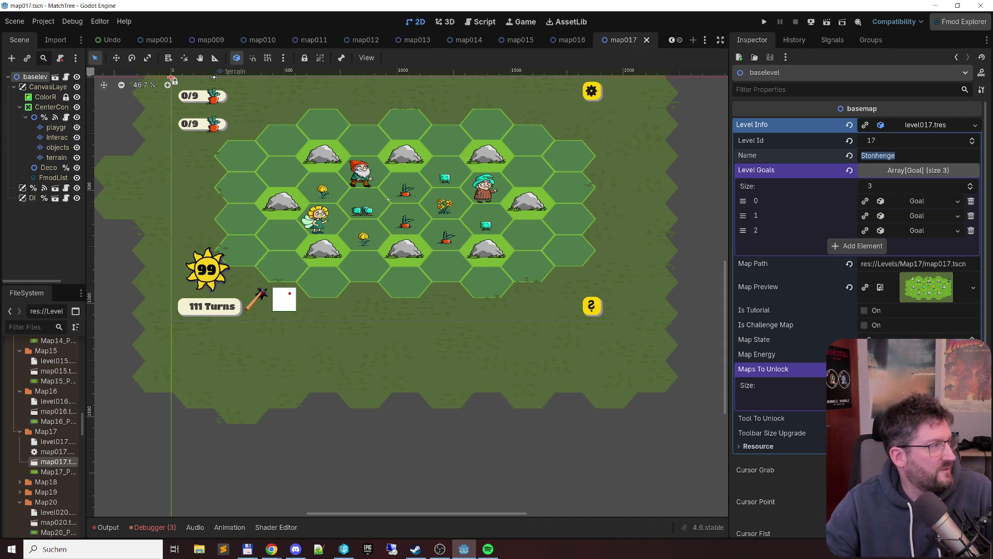
# Review Stonhenge's Level Info and its three goals, then return to the spreadsheet
pyautogui.hotkey('alt', 'Tab')
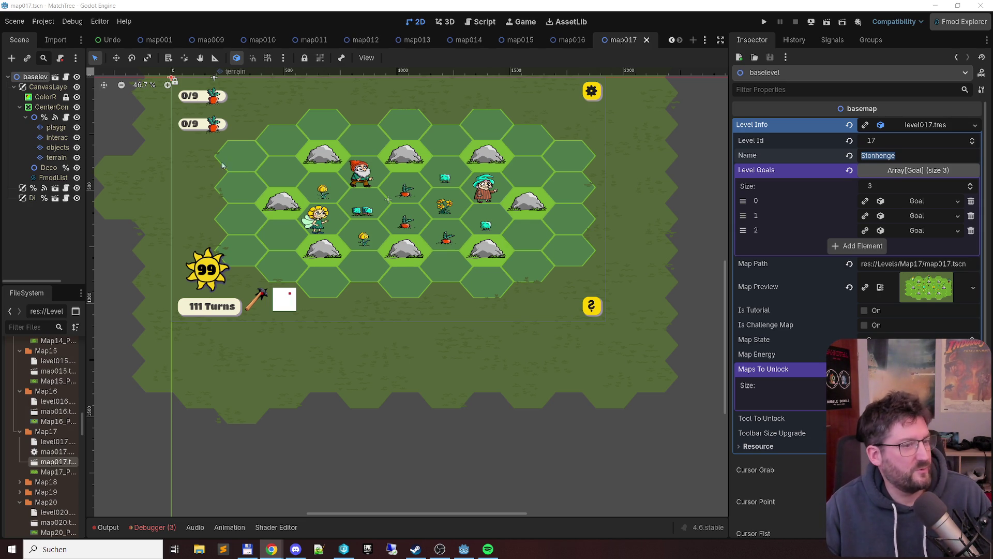
pyautogui.click(448, 252)
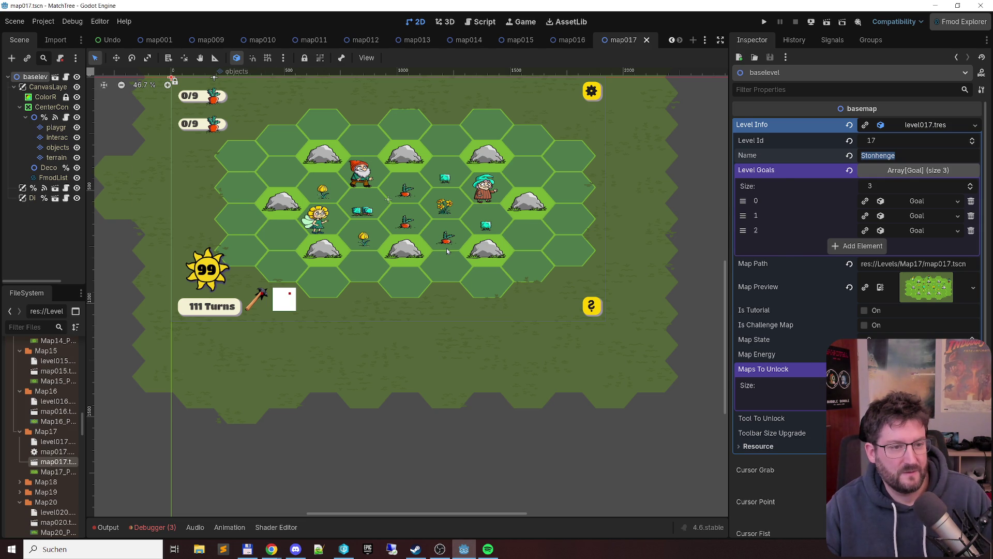
pyautogui.hotkey('alt', 'Tab')
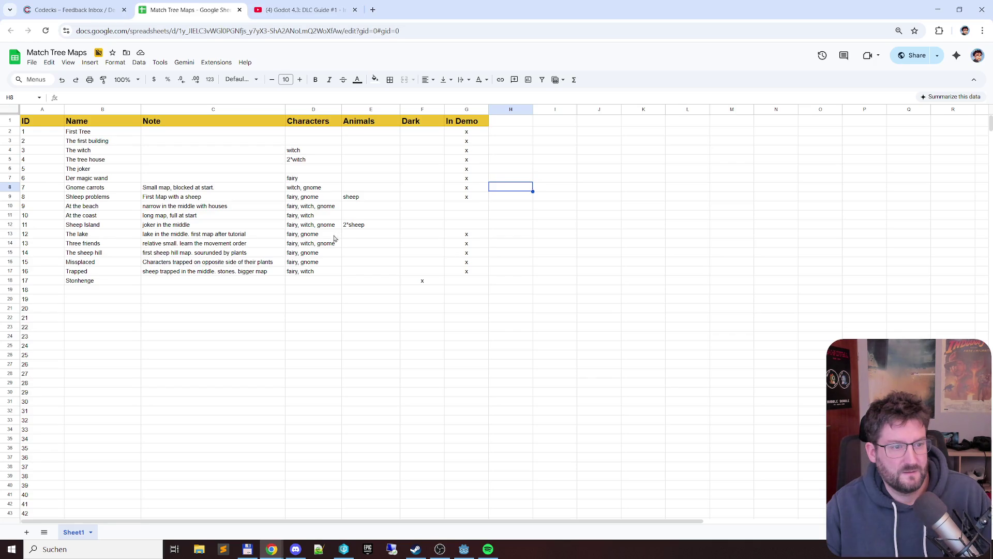
# Copy 'fairy, witch, gnome' into Stonehenge's Characters cell
pyautogui.click(318, 242)
pyautogui.click(322, 282)
pyautogui.write('fairy, witch, gnome')
# Add the note 'stone circle. no tools possible' and an In Demo x for Stonehenge
pyautogui.click(186, 280)
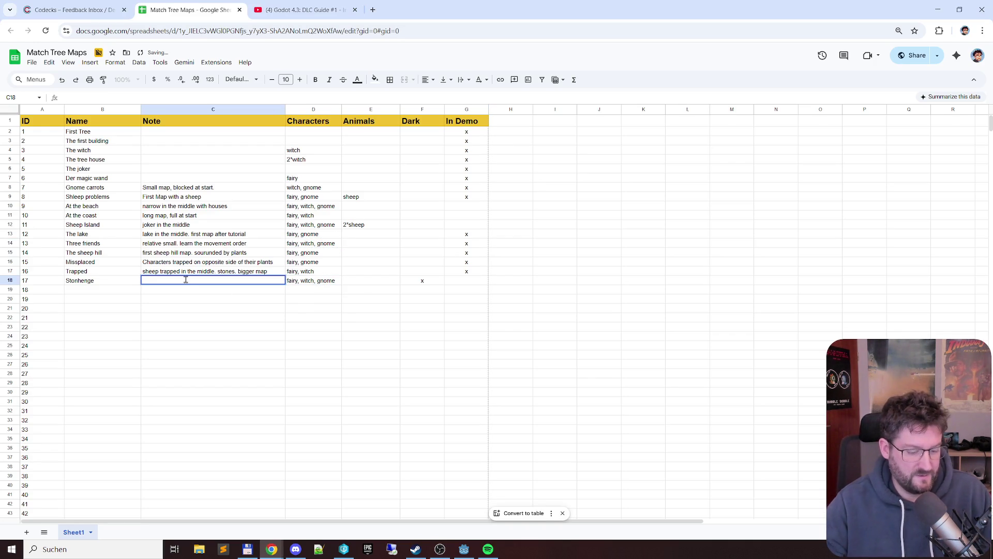
pyautogui.write('stone')
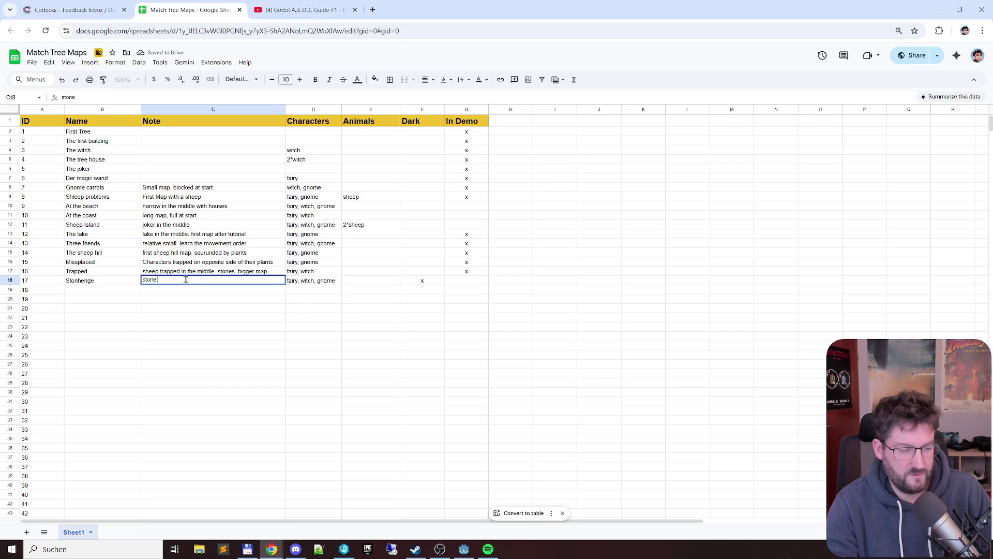
pyautogui.write(' circle. ')
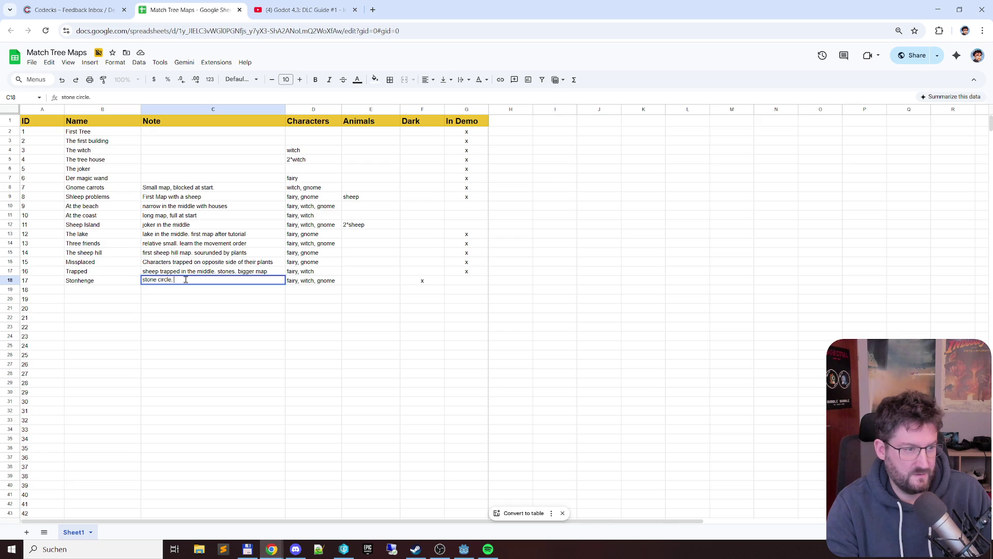
pyautogui.write('no t')
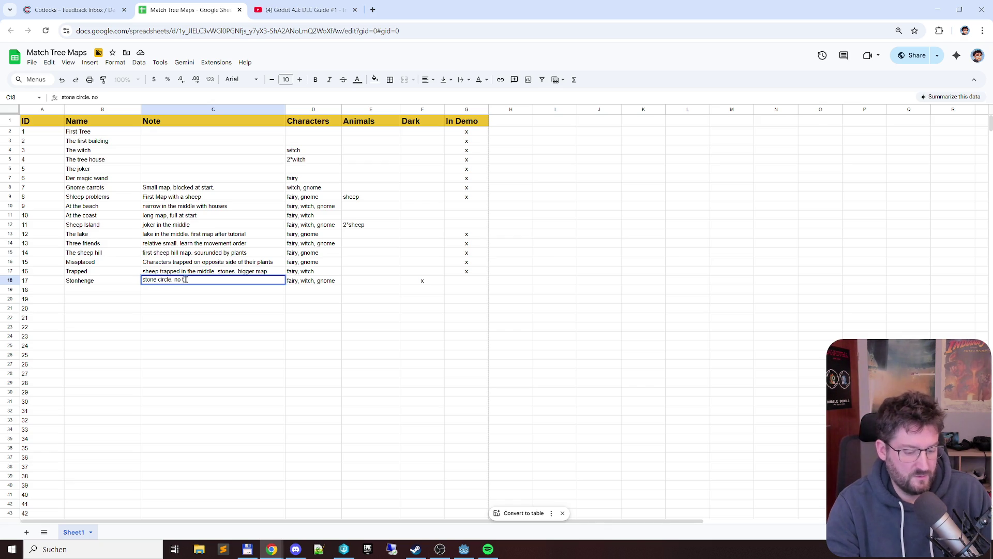
pyautogui.write('ools possible.')
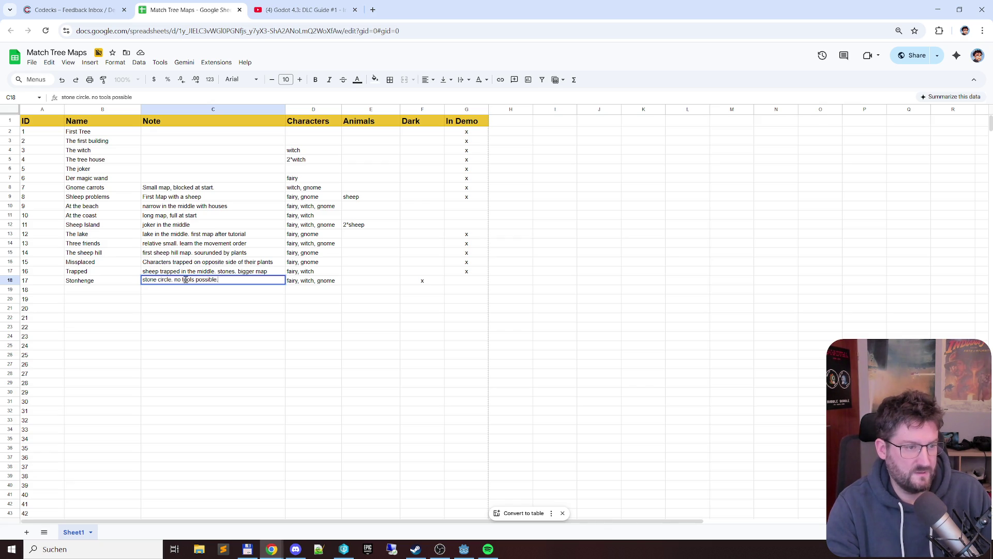
pyautogui.press('Return')
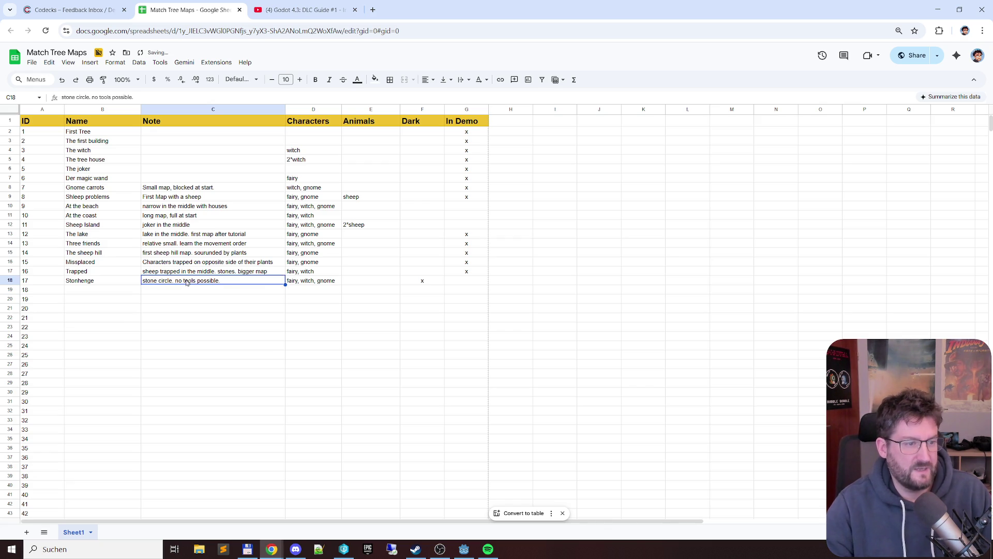
pyautogui.press('Up')
pyautogui.press('Right')
pyautogui.press('Right')
pyautogui.press('Right')
pyautogui.press('Right')
pyautogui.write('x')
pyautogui.press('Return')
pyautogui.press('Up')
pyautogui.press('Left')
pyautogui.press('Left')
pyautogui.press('Left')
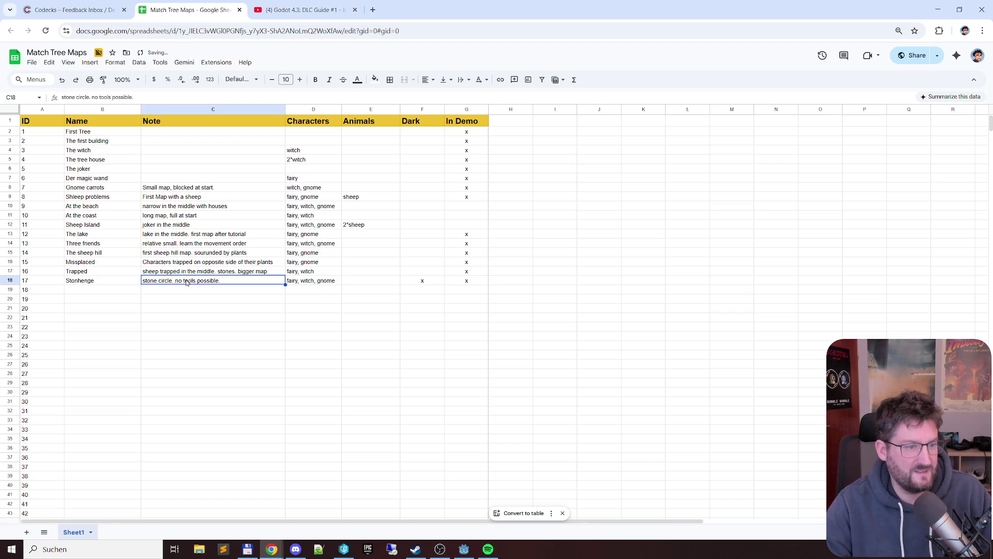
pyautogui.hotkey('alt', 'Tab')
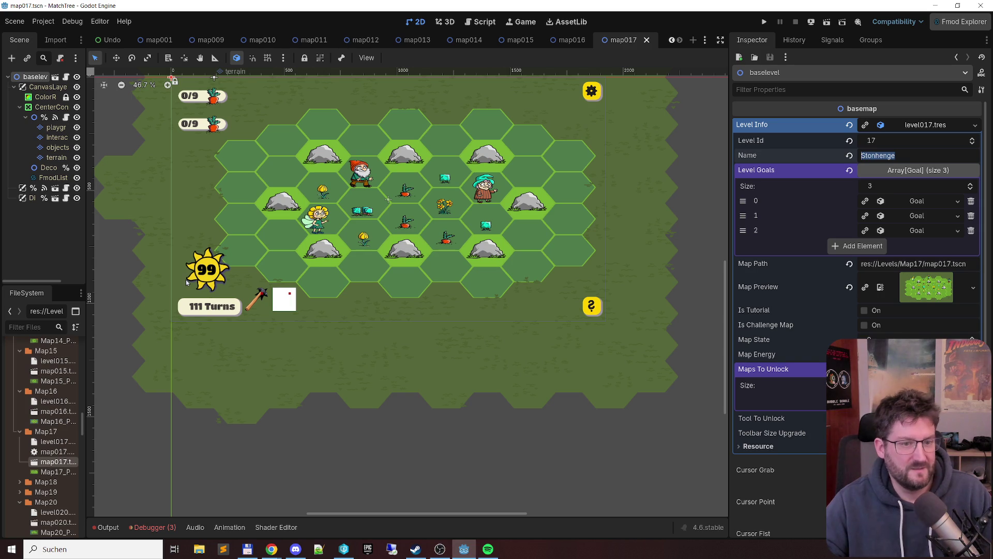
# Open map018 from the Map18 folder and view its Level Info, named Donkey
pyautogui.doubleClick(40, 486)
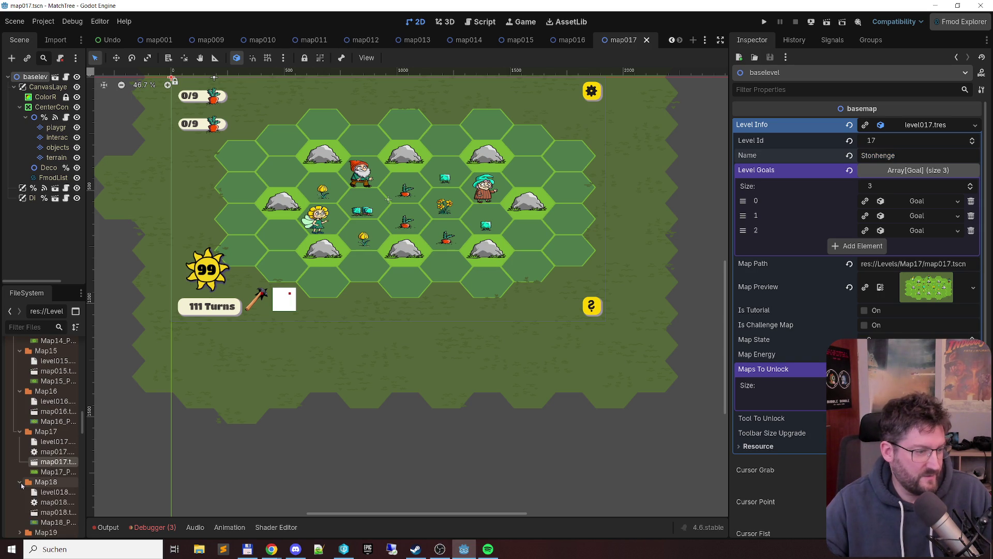
pyautogui.doubleClick(49, 464)
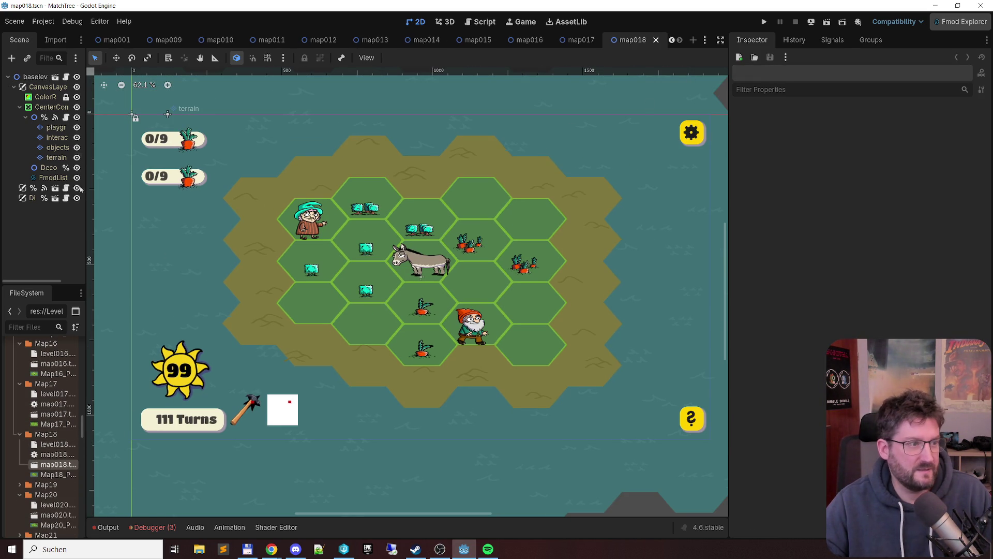
pyautogui.click(55, 76)
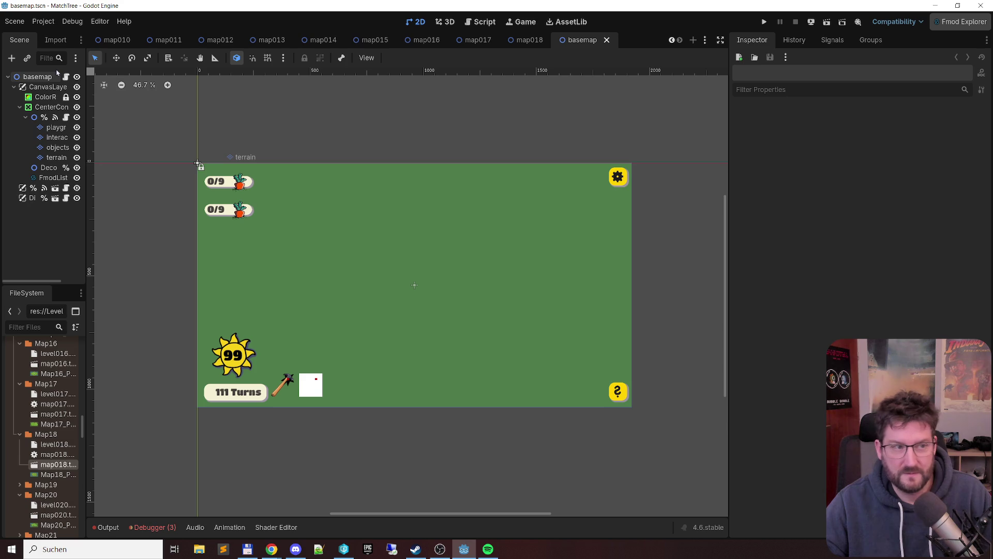
pyautogui.click(35, 77)
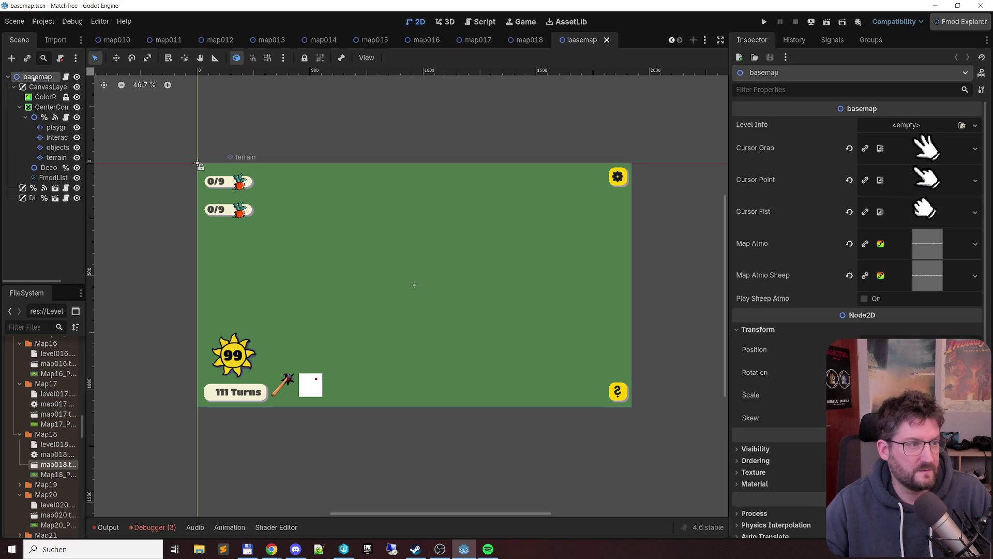
pyautogui.click(608, 40)
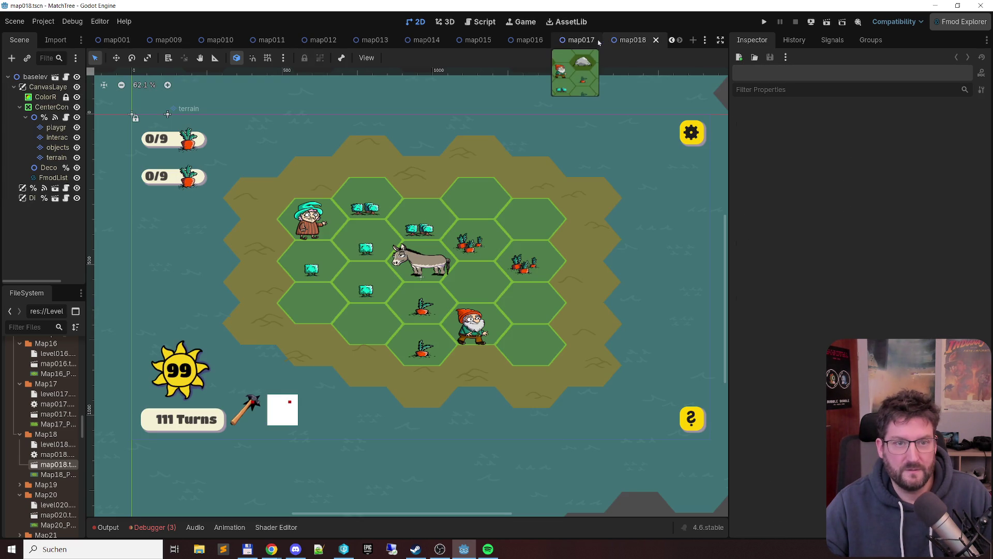
pyautogui.click(34, 77)
pyautogui.click(826, 157)
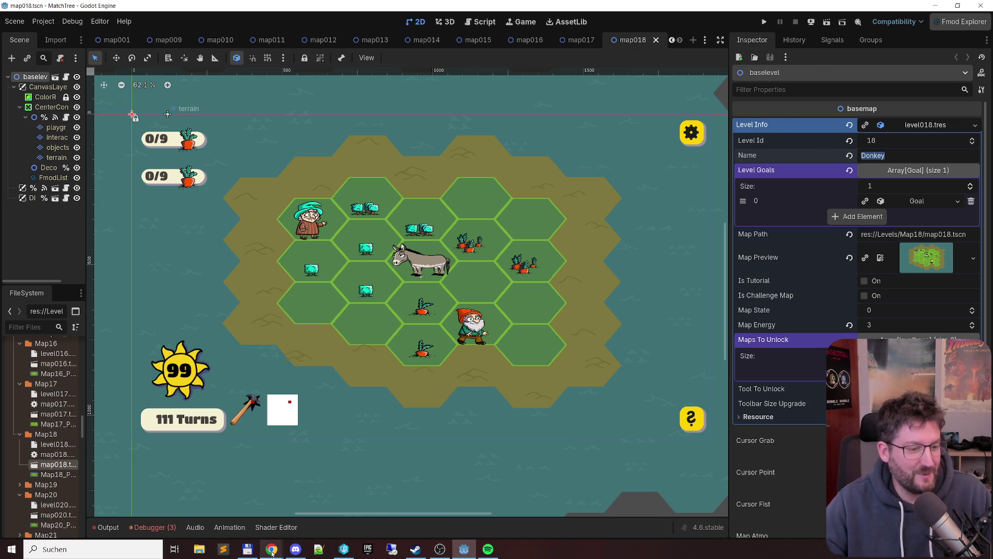
# Type Donkey into the Name cell for ID 18 in the spreadsheet
pyautogui.moveTo(271, 552)
pyautogui.click(305, 504)
pyautogui.click(98, 294)
pyautogui.write('Donkey')
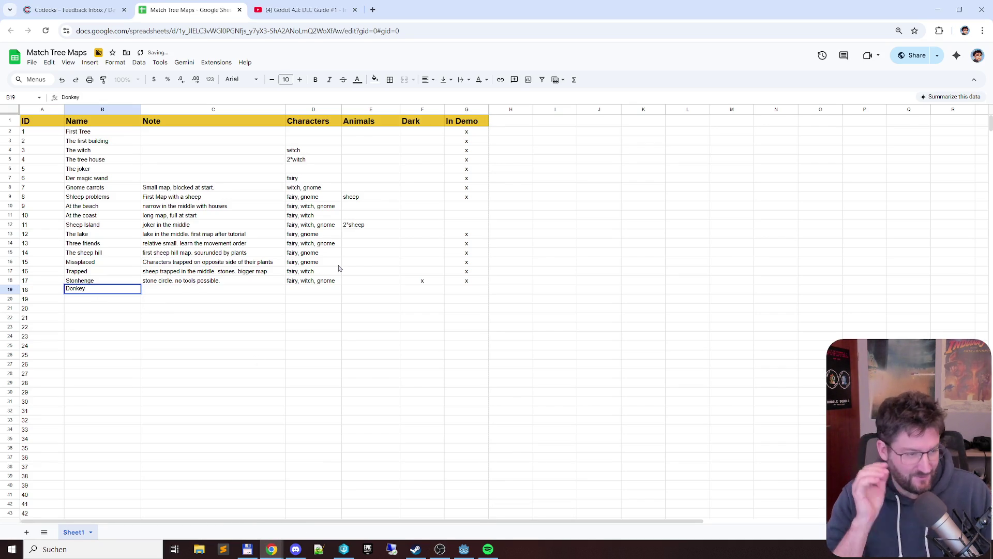
# Commit Donkey as level 18's name, move to its note cell, and return to Godot
pyautogui.press('Return')
pyautogui.press('Up')
pyautogui.press('Right')
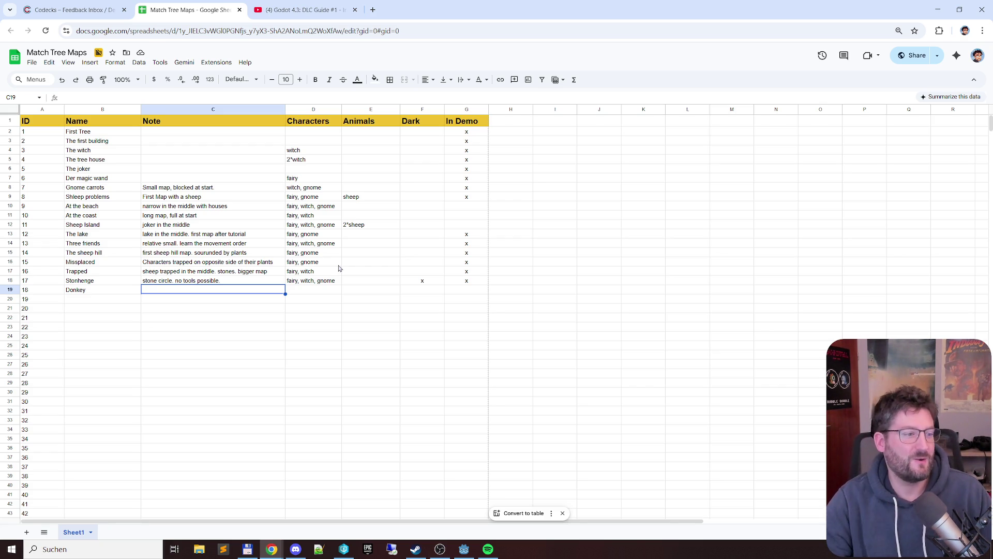
pyautogui.hotkey('alt', 'Tab')
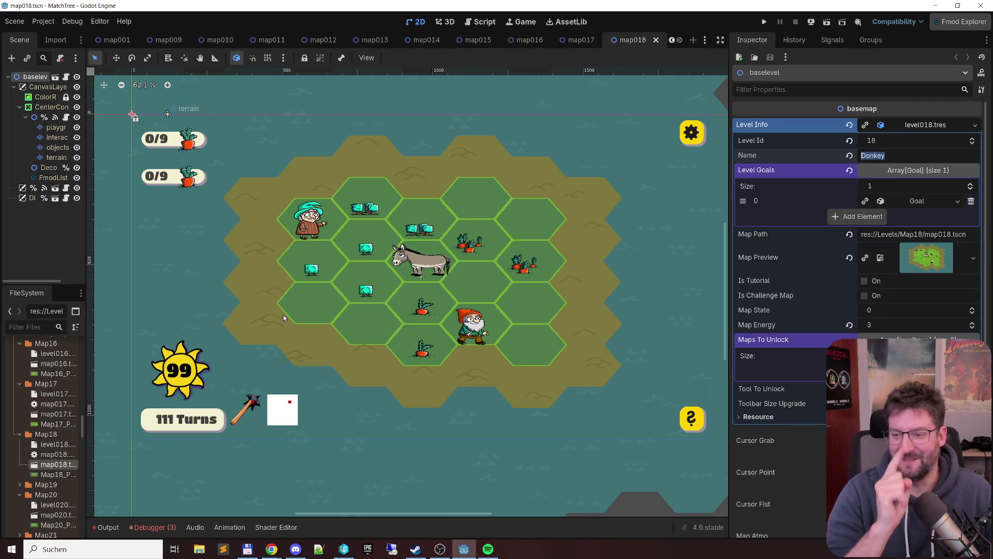
# Note 'First map with donkey' in C19 for the Donkey level, cross-checking it in Godot
pyautogui.hotkey('alt', 'Tab')
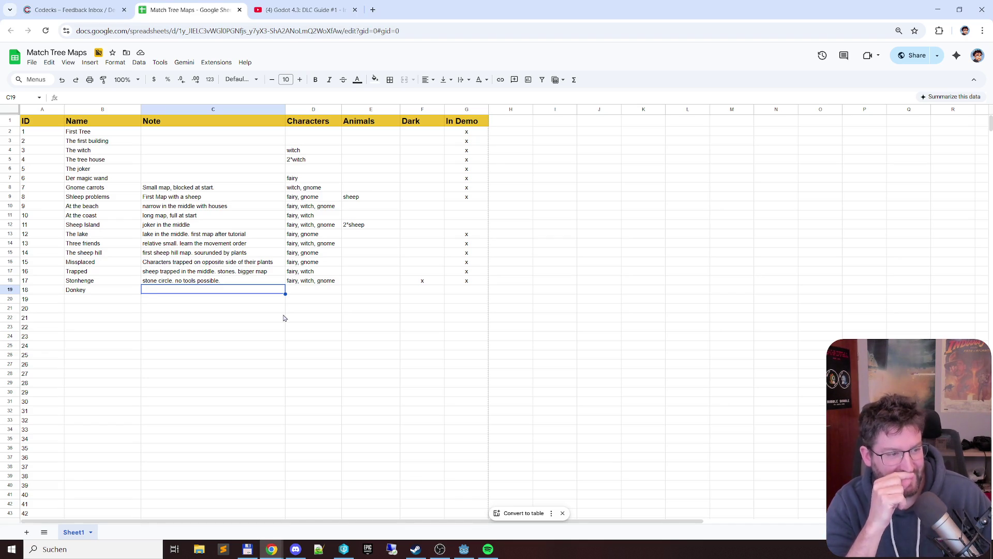
pyautogui.write('First m')
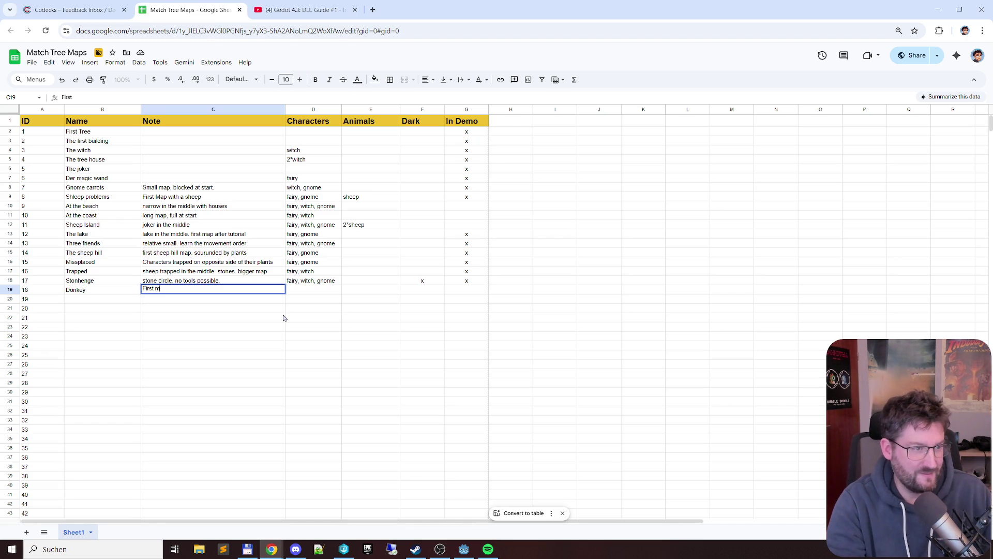
pyautogui.write('ap with donke')
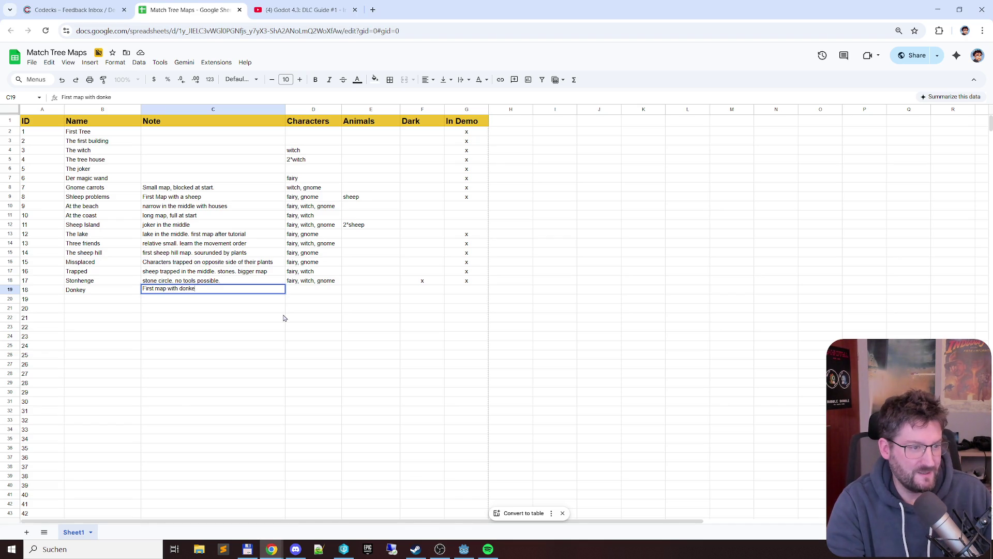
pyautogui.press('Return')
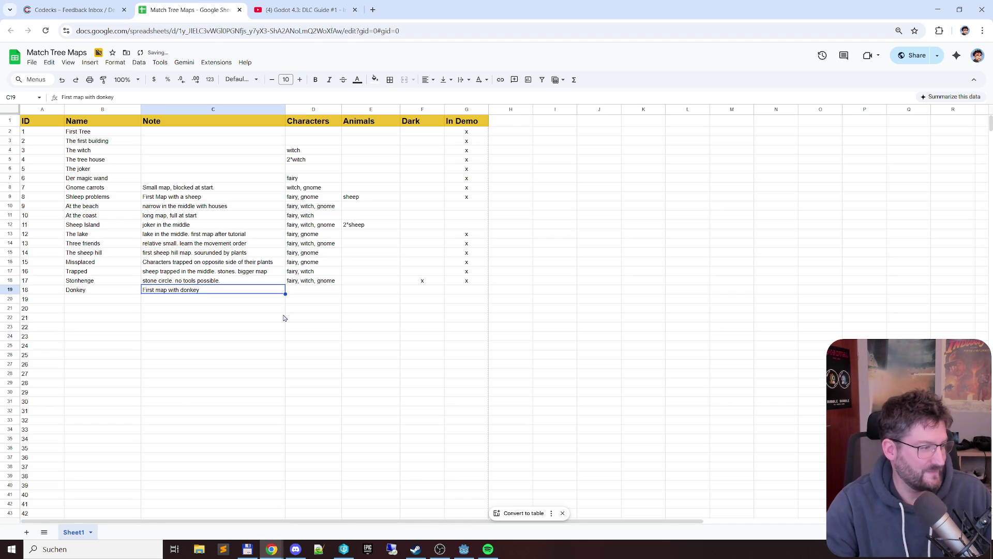
pyautogui.hotkey('alt', 'Tab')
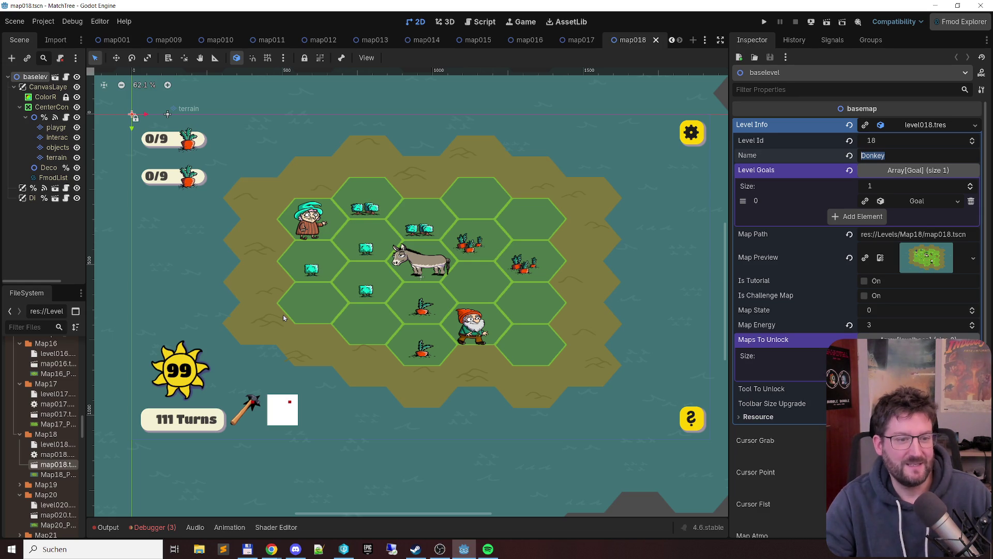
pyautogui.hotkey('alt', 'Tab')
pyautogui.hotkey('alt', 'Tab')
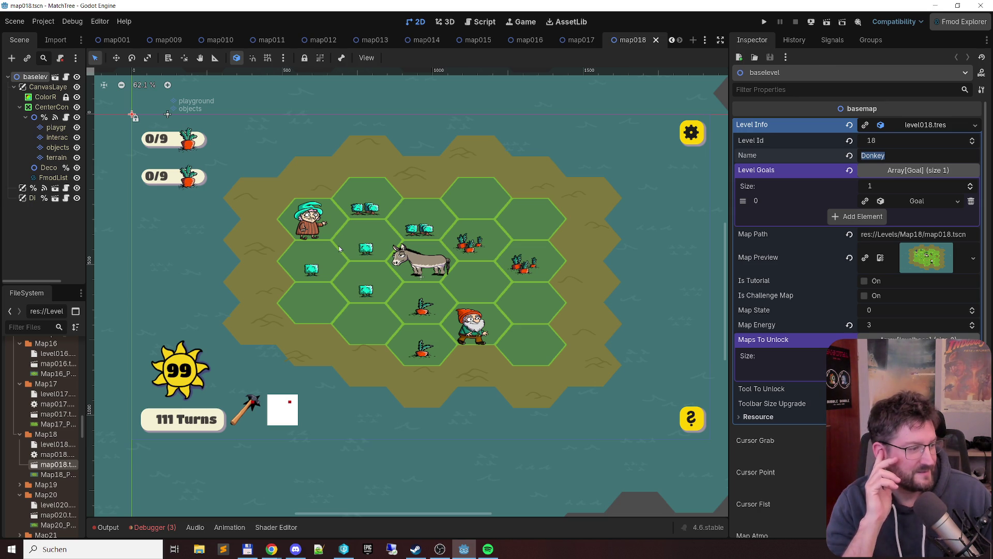
pyautogui.hotkey('alt', 'Tab')
pyautogui.hotkey('alt', 'Tab')
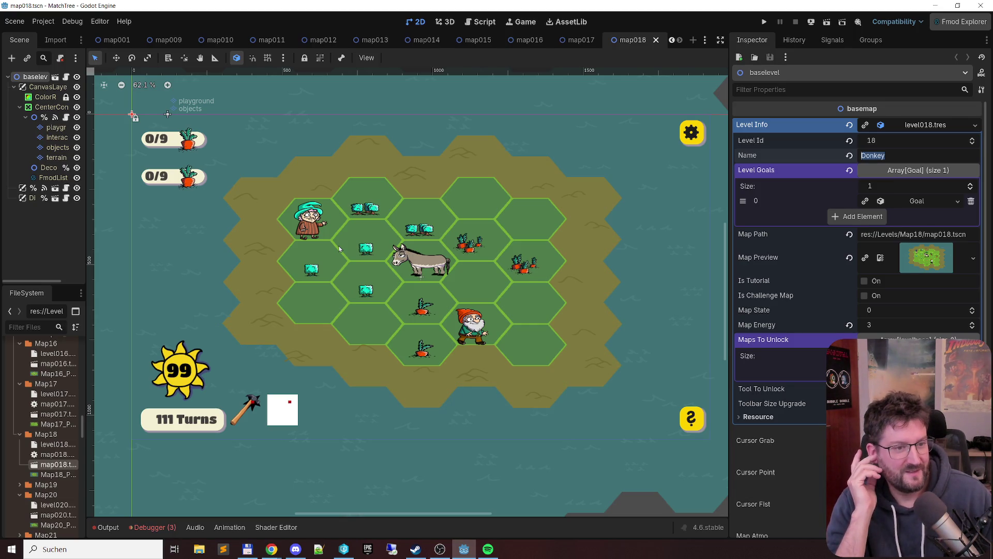
pyautogui.hotkey('alt', 'Tab')
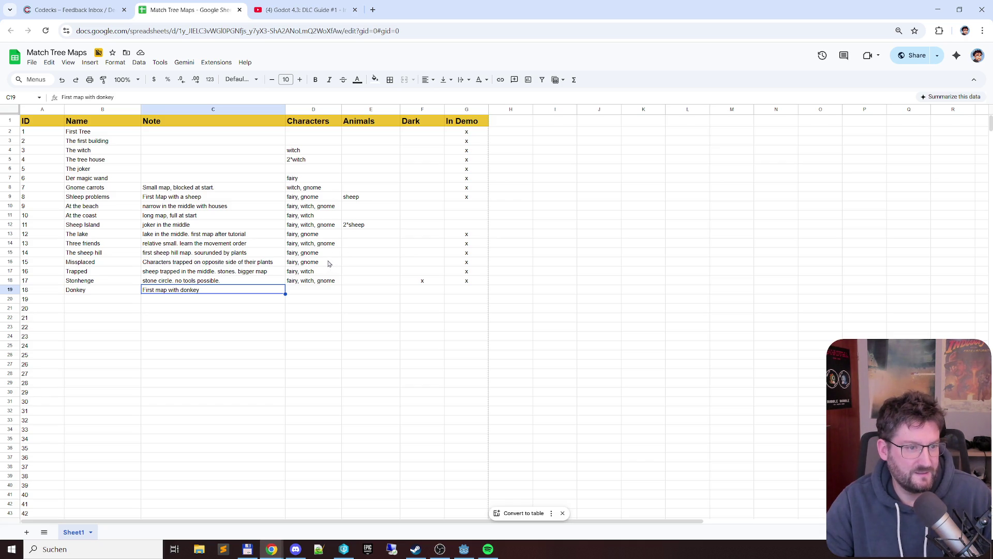
# Copy 'witch, gnome' into the Donkey row's Characters cell
pyautogui.click(312, 191)
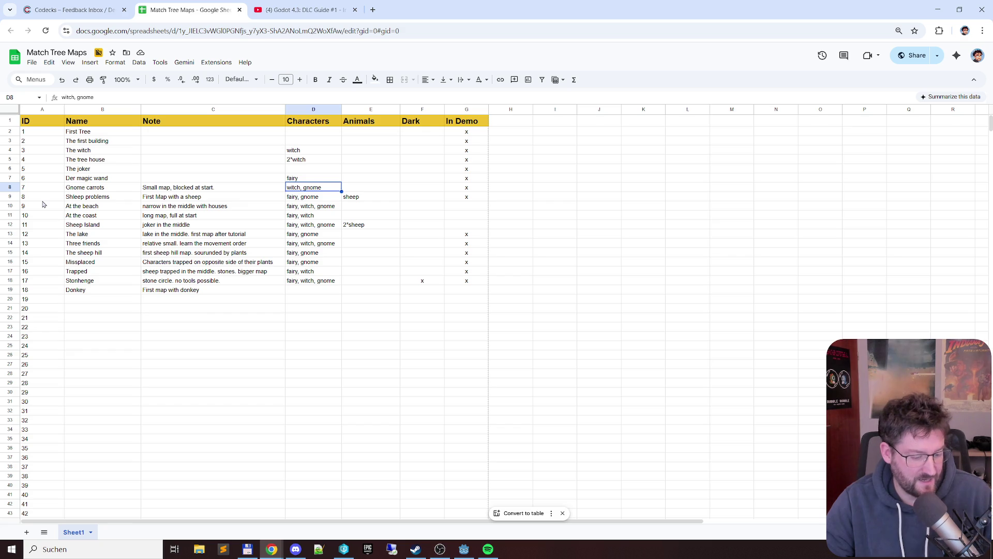
pyautogui.click(303, 293)
pyautogui.write('witch, gnome')
pyautogui.click(385, 292)
pyautogui.click(433, 293)
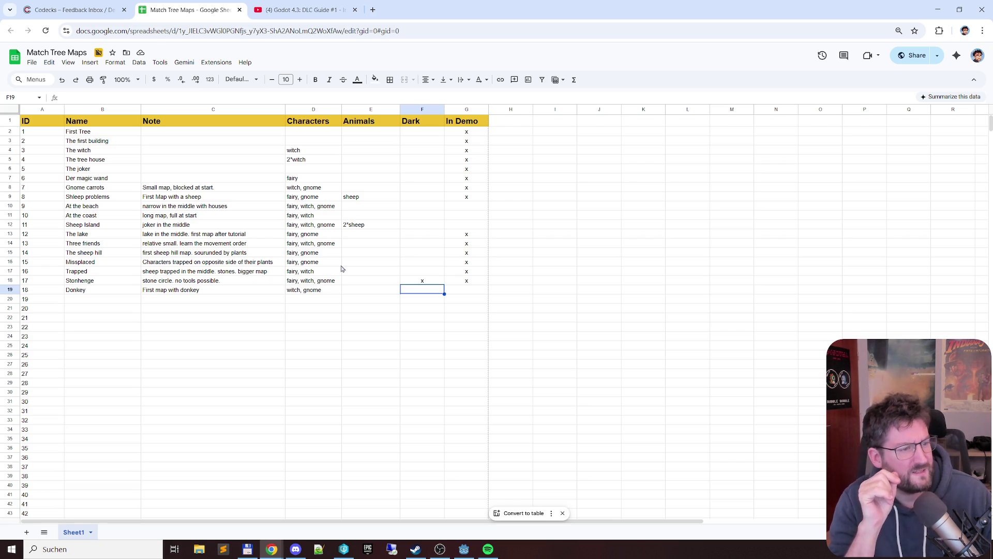
# Enter donkey under Animals and an x under In Demo for the Donkey row
pyautogui.press('Left')
pyautogui.write('dinb')
pyautogui.press('BackSpace')
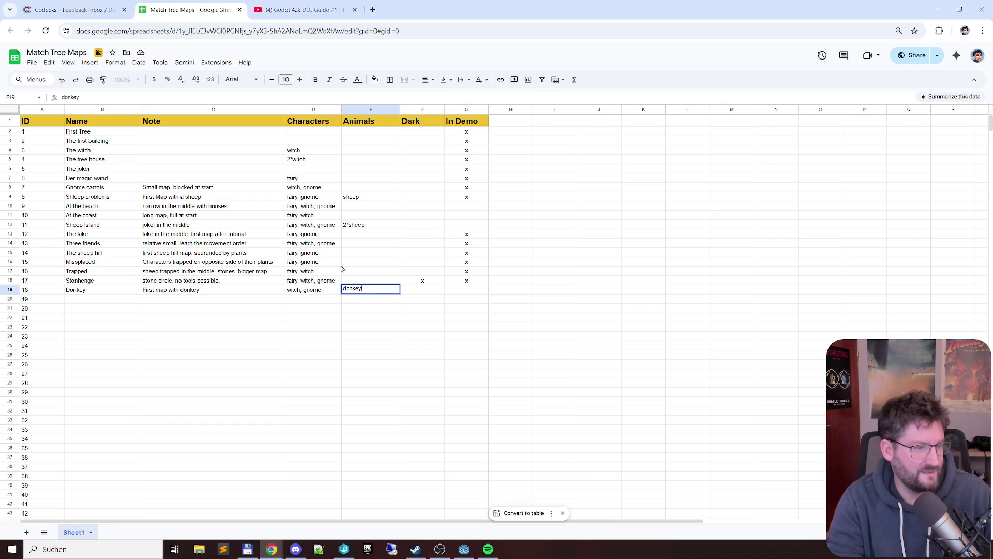
pyautogui.press('Tab')
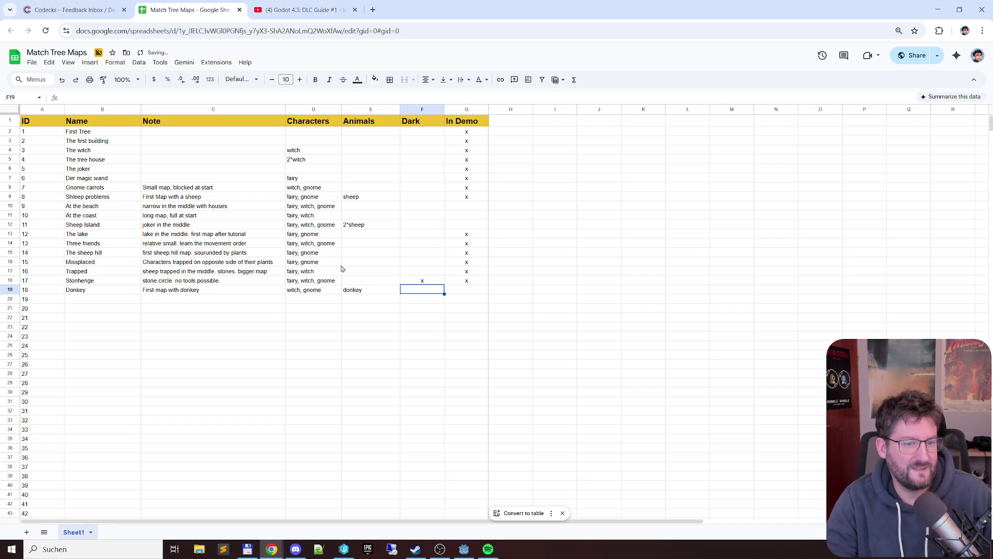
pyautogui.press('Tab')
pyautogui.write('x')
pyautogui.press('Return')
pyautogui.press('Left')
pyautogui.press('Left')
pyautogui.press('Left')
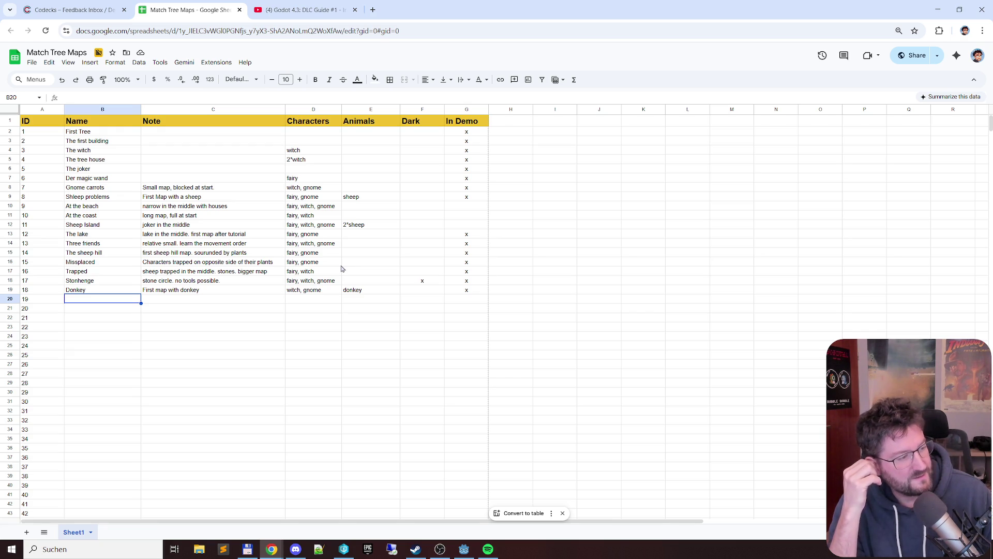
pyautogui.click(68, 11)
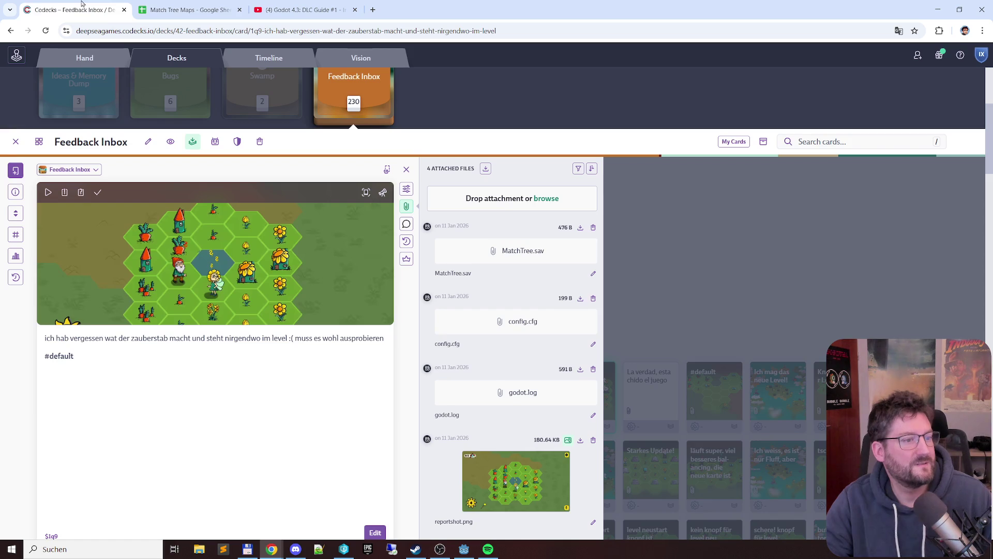
# Open the newest feedback card in the Feedback Inbox deck
pyautogui.click(19, 144)
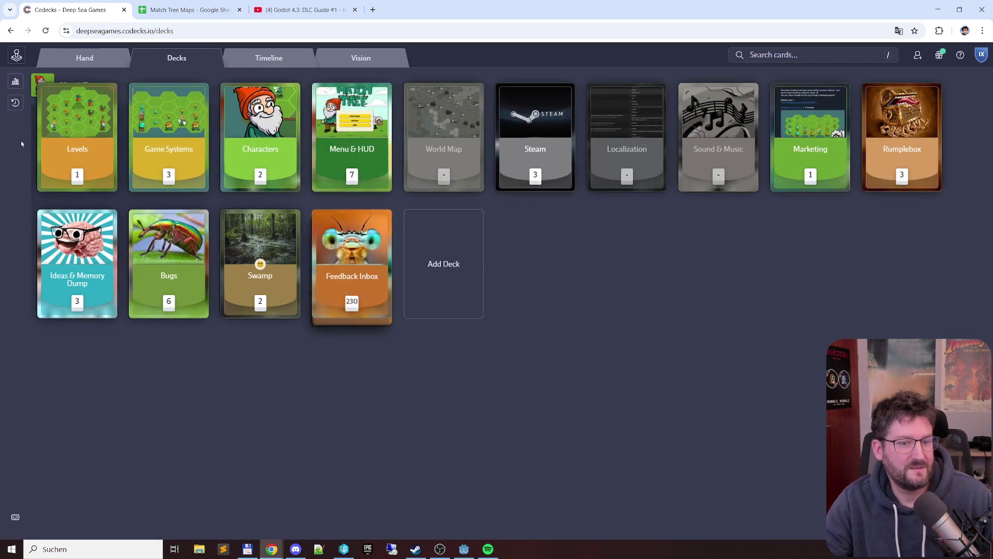
pyautogui.click(374, 335)
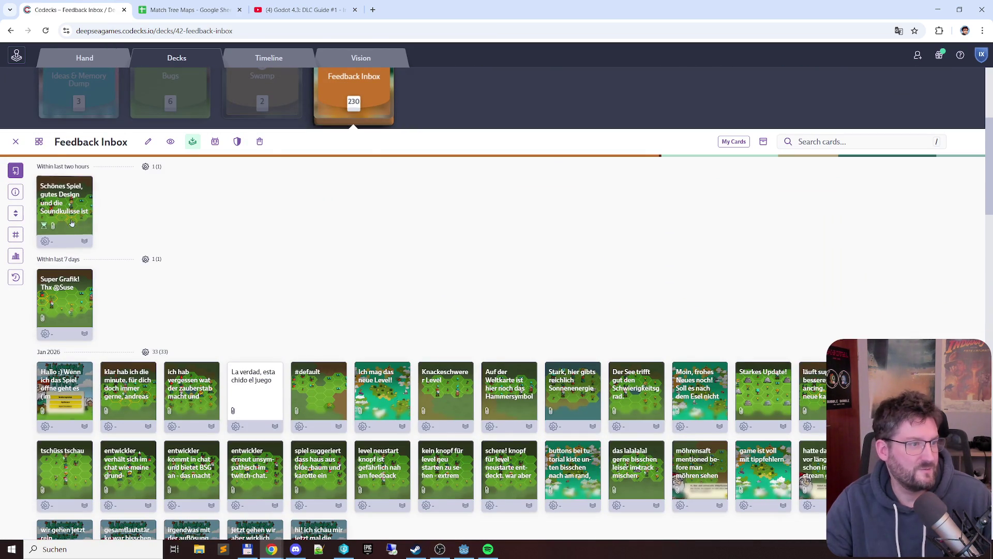
pyautogui.click(70, 220)
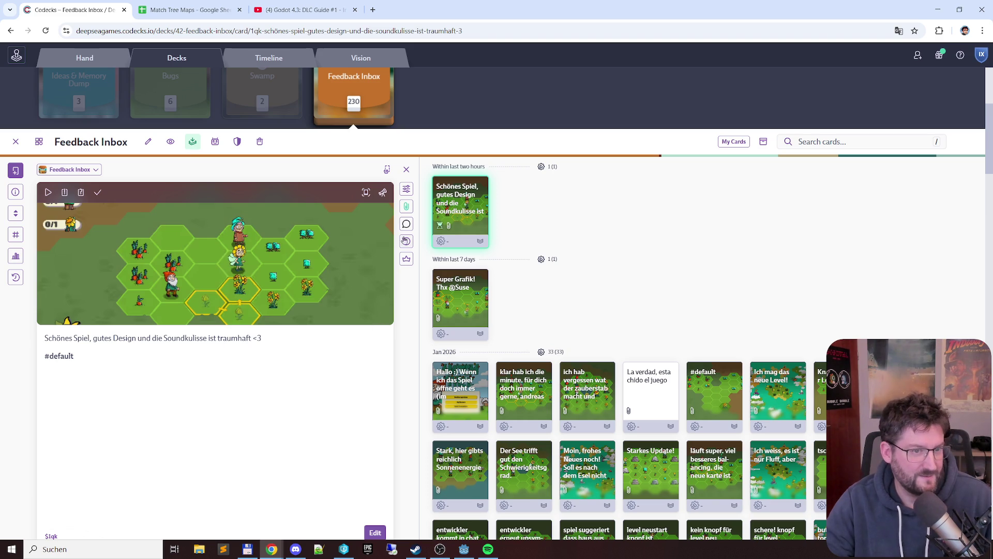
# Review the card's attached godot.log, then close the card and return to the sheet
pyautogui.click(406, 206)
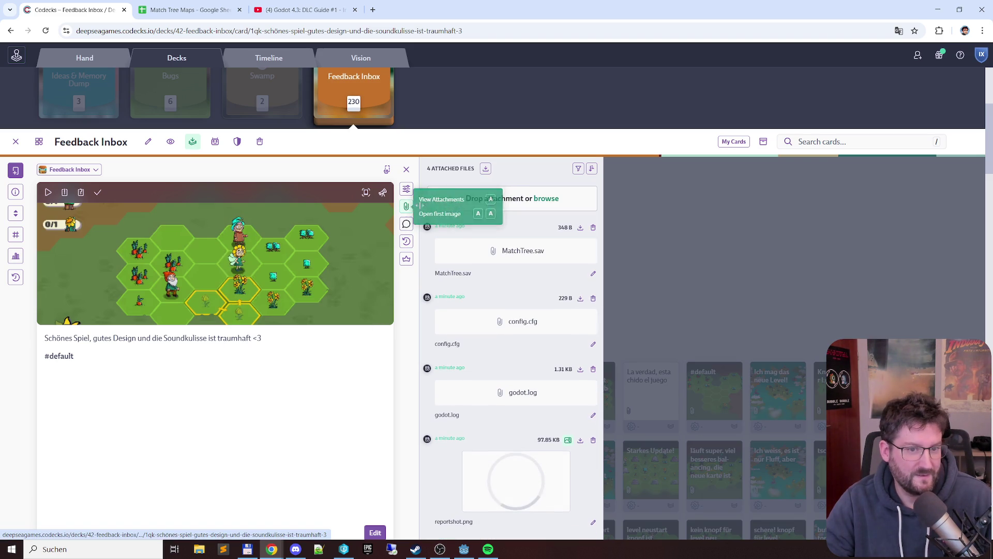
pyautogui.click(526, 393)
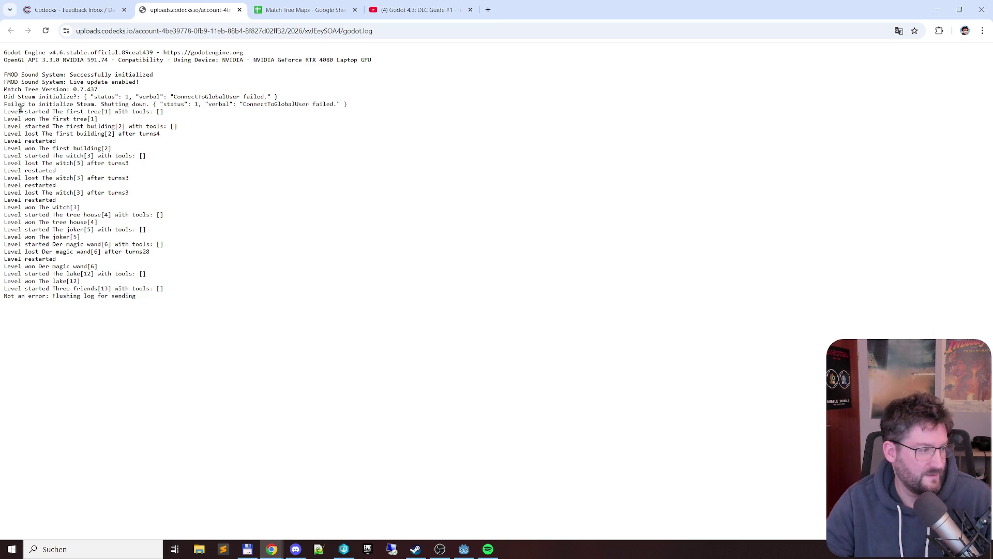
pyautogui.click(239, 10)
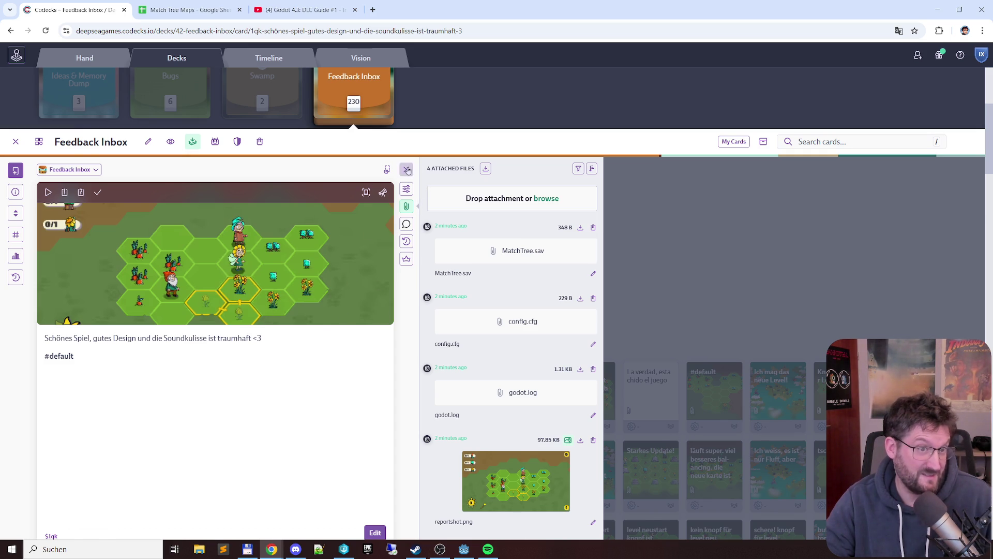
pyautogui.click(406, 169)
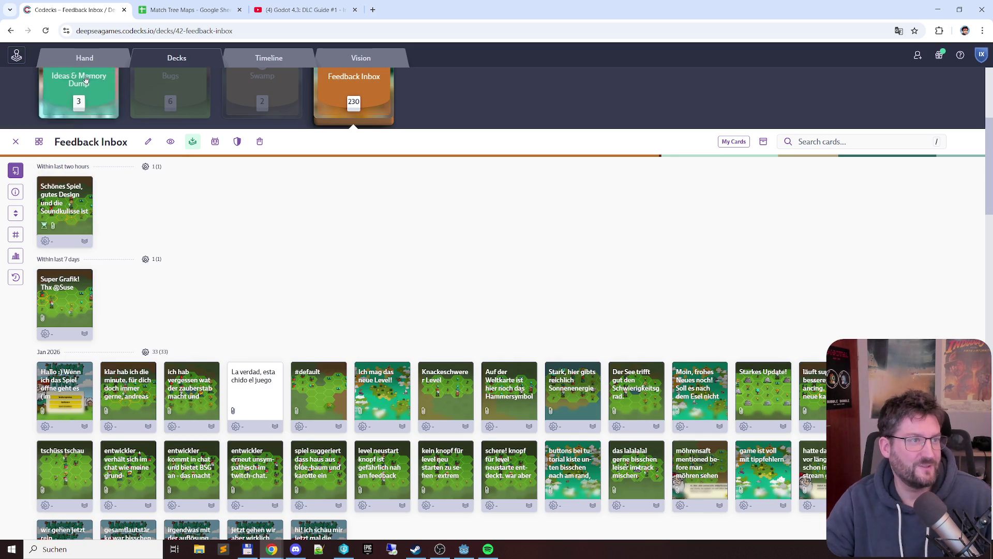
pyautogui.click(214, 9)
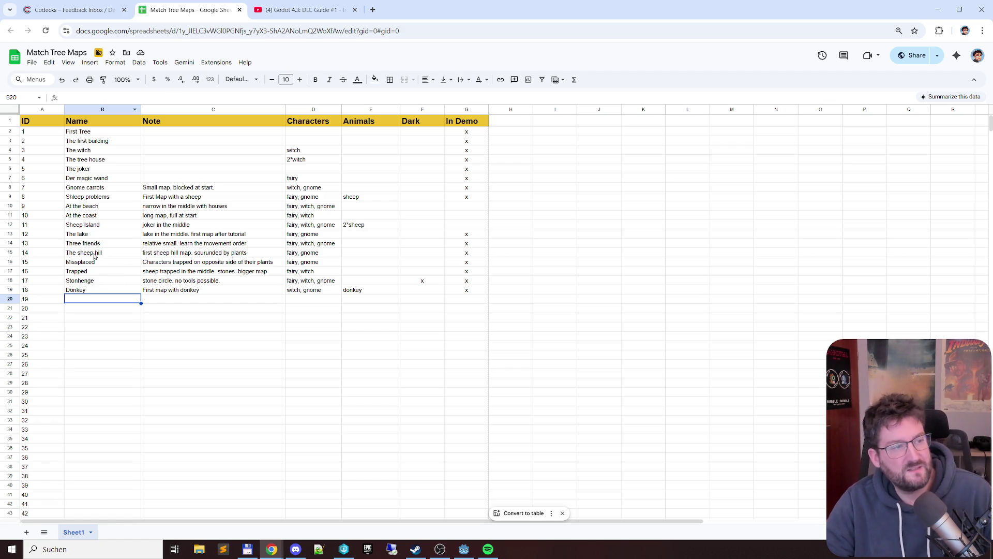
# Select level IDs A2:A19 to check all 18 levels, then return to Godot
pyautogui.moveTo(36, 136); pyautogui.dragTo(45, 295)
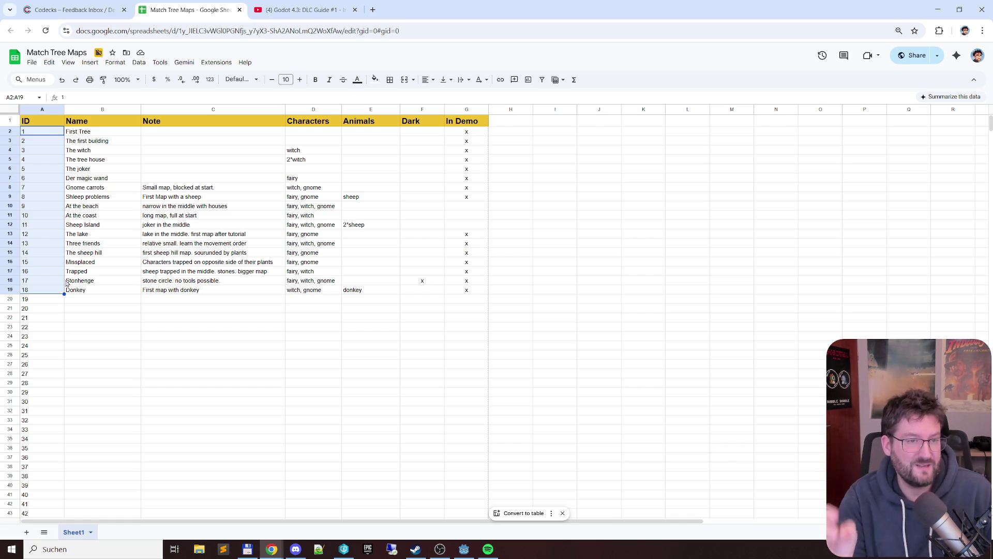
pyautogui.click(463, 547)
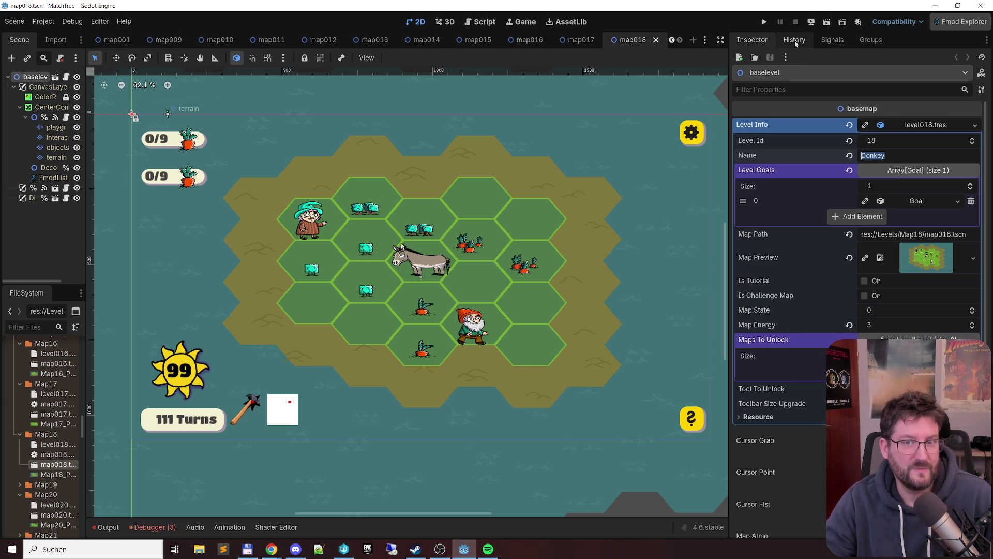
# Open the NewWorld world map scene and pan across its level islands
pyautogui.click(672, 41)
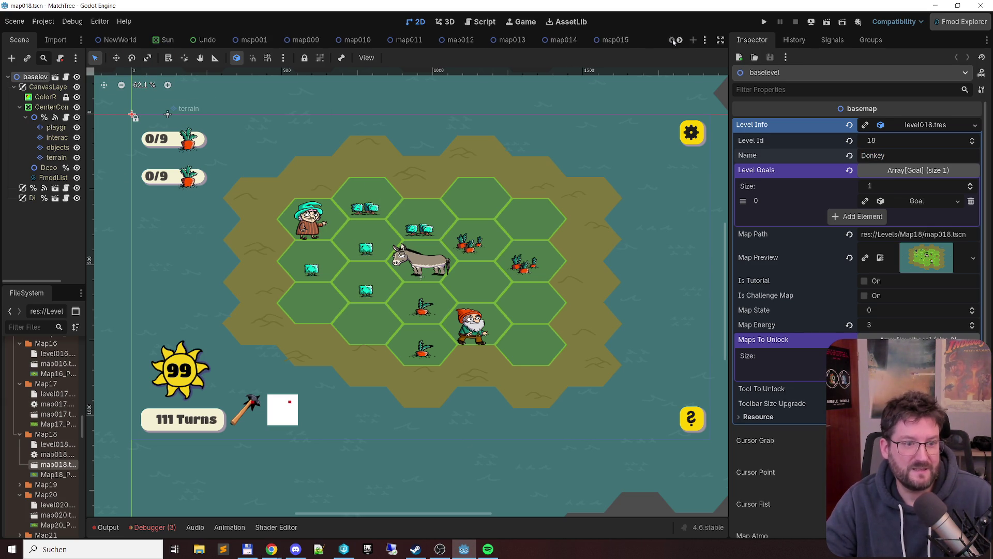
pyautogui.click(137, 45)
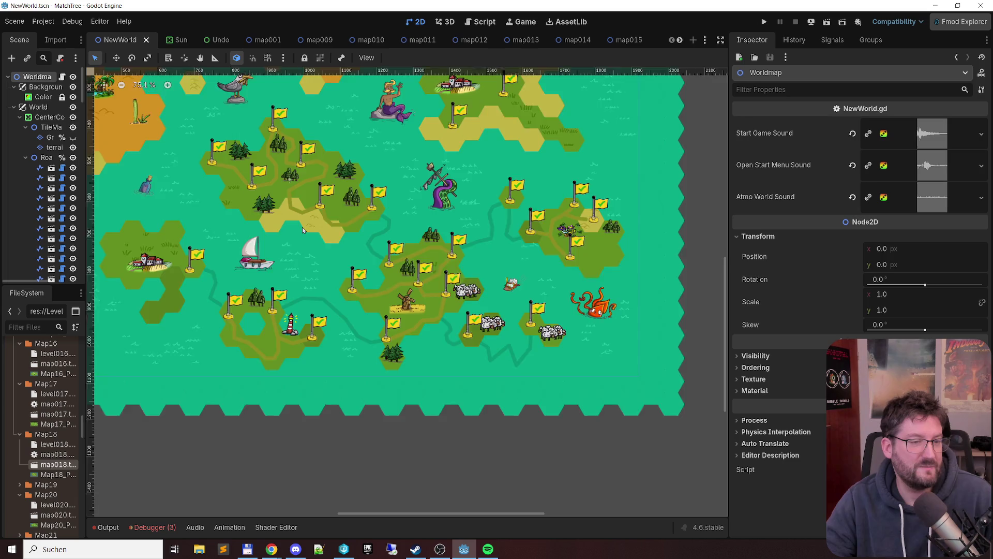
pyautogui.scroll(2, 302, 230)
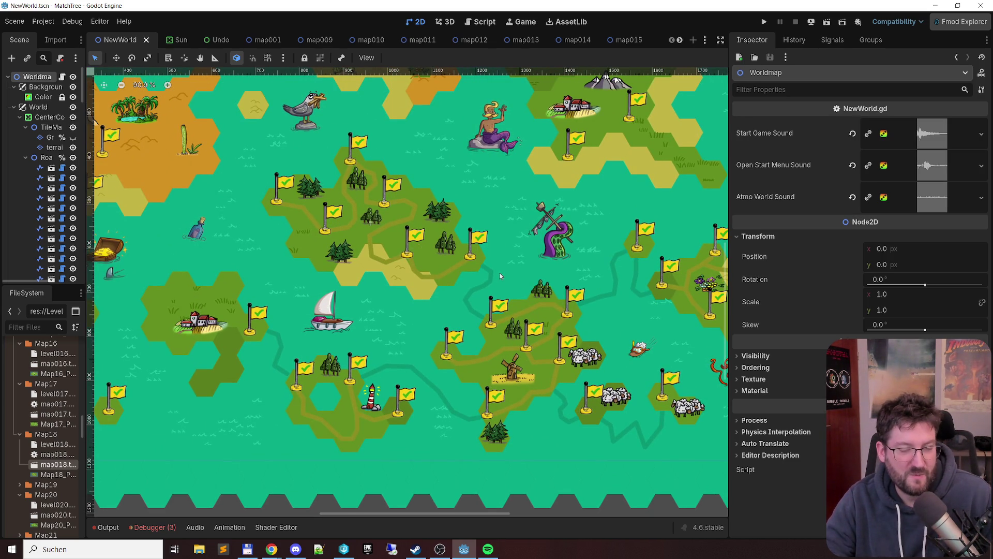
pyautogui.moveTo(480, 246)
pyautogui.mouseDown()
pyautogui.moveTo(511, 254)
pyautogui.moveTo(473, 210)
pyautogui.moveTo(420, 261)
pyautogui.mouseUp()
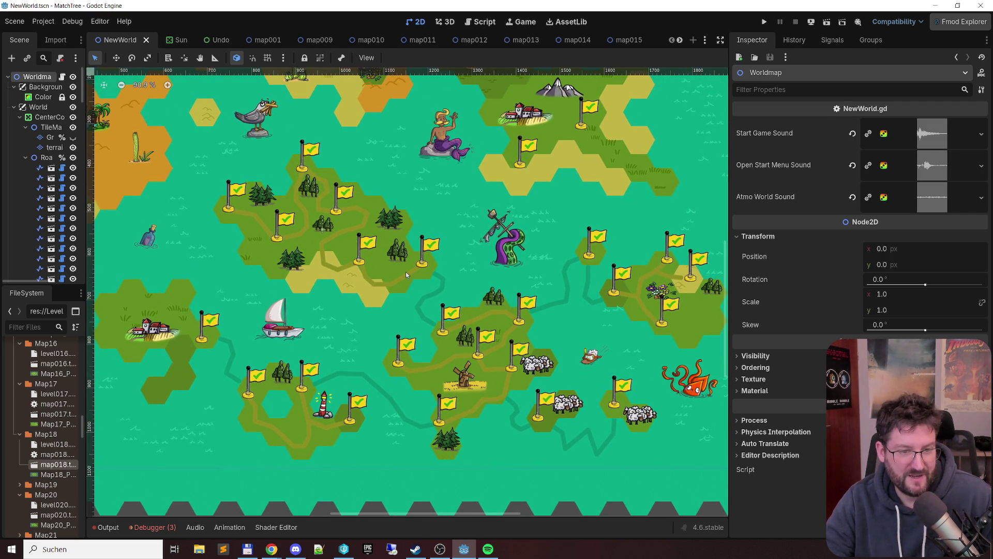
pyautogui.scroll(-2, 436, 268)
pyautogui.hscroll(2, 436, 268)
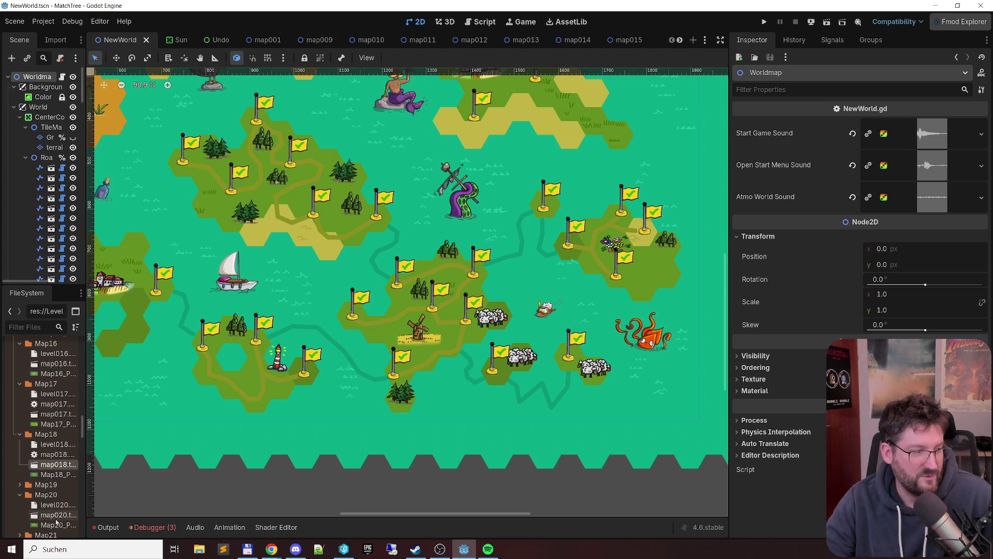
pyautogui.scroll(-2, 677, 257)
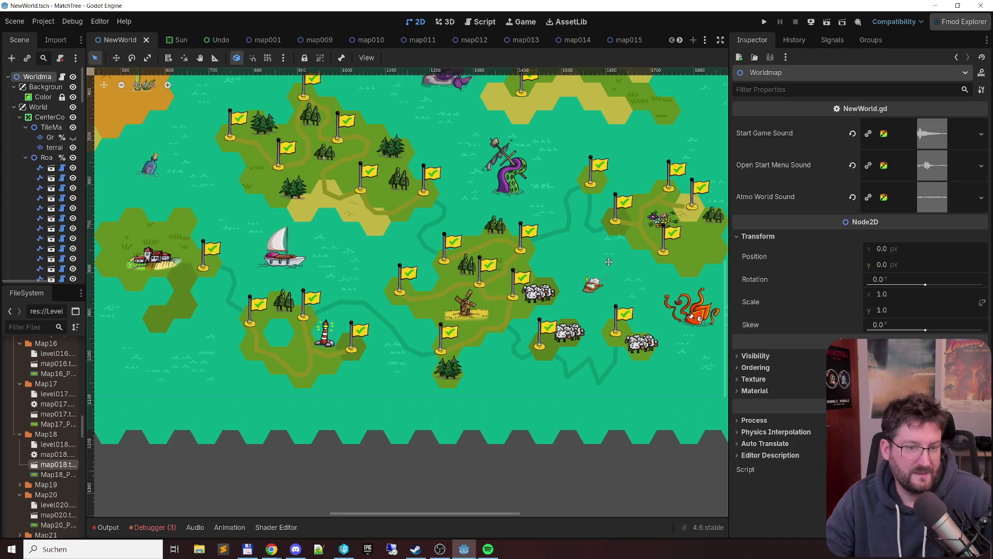
pyautogui.hscroll(1, 538, 246)
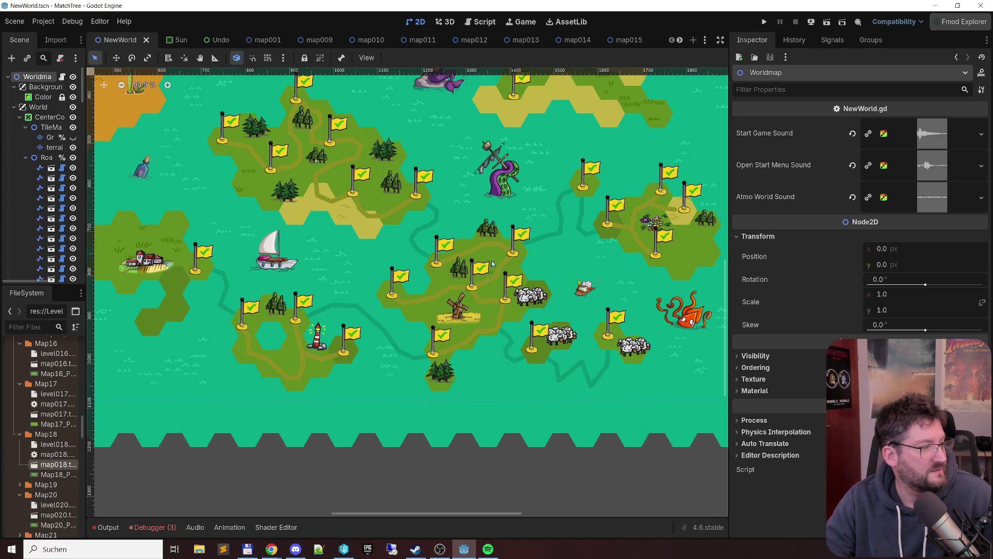
# Ready cell B20 for the next level, then expand the Map19 folder in FileSystem
pyautogui.hotkey('alt', 'Tab')
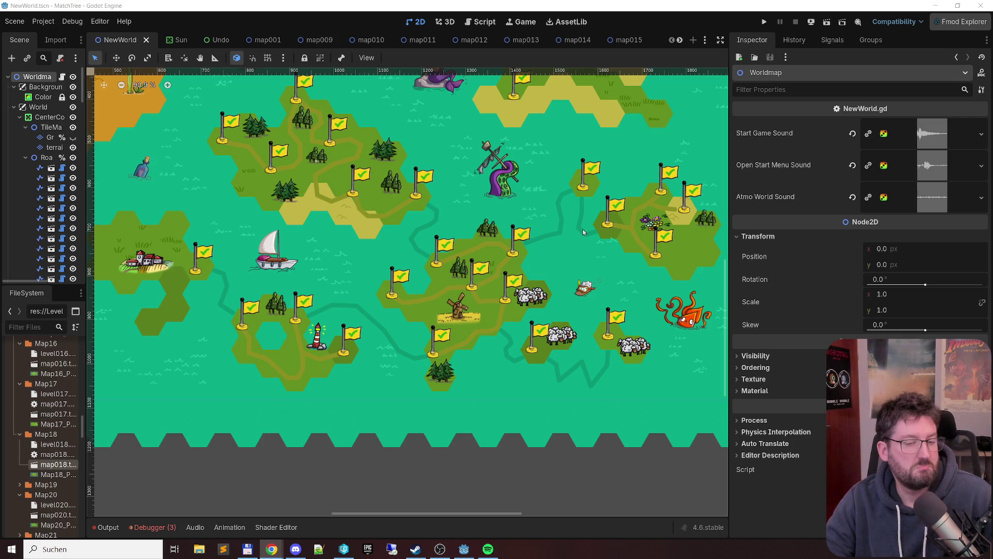
pyautogui.moveTo(572, 257); pyautogui.dragTo(464, 271)
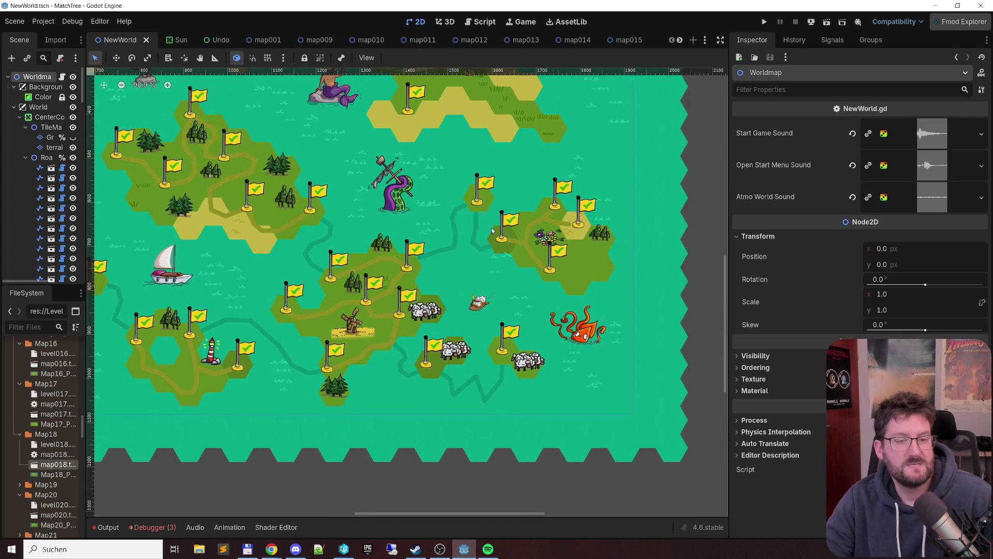
pyautogui.hotkey('alt', 'Tab')
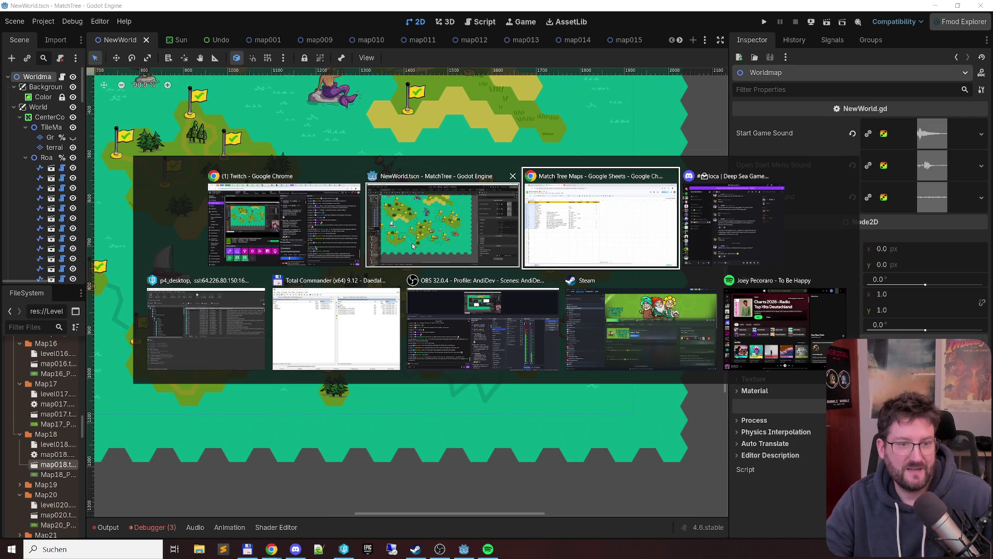
pyautogui.click(100, 299)
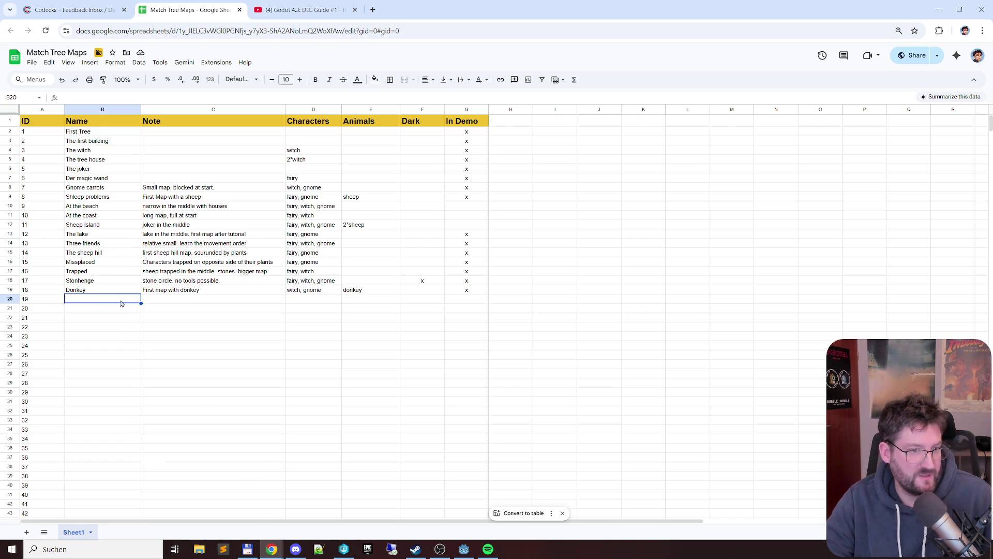
pyautogui.click(463, 549)
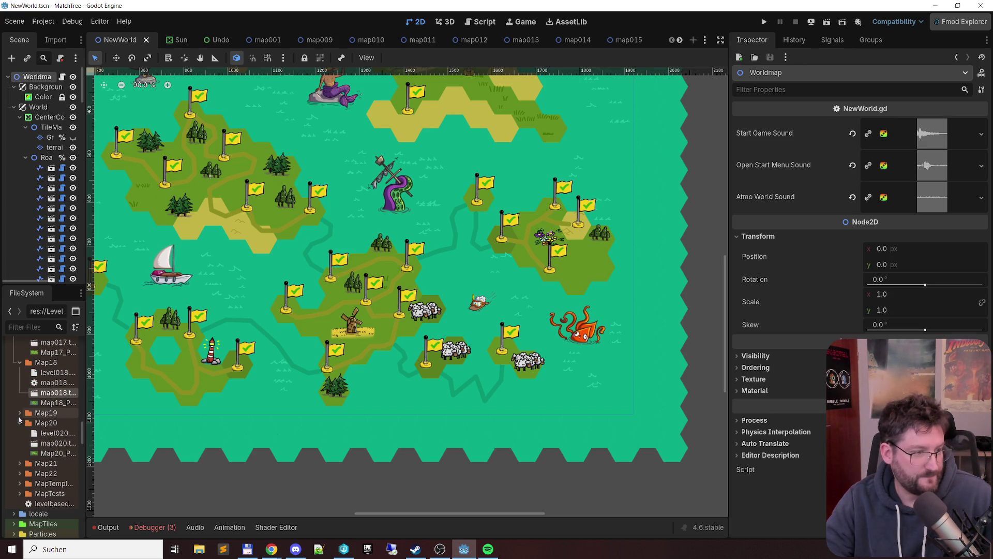
pyautogui.click(20, 412)
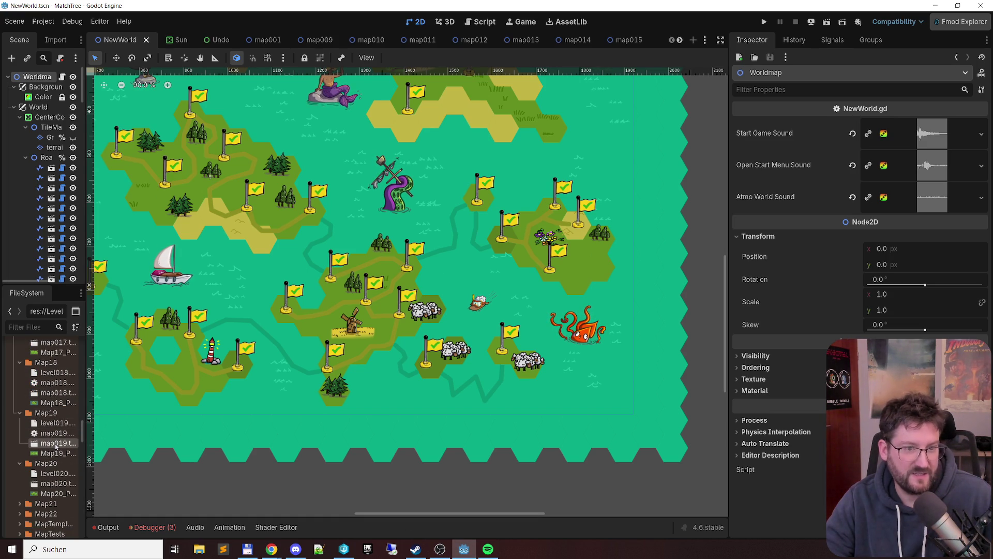